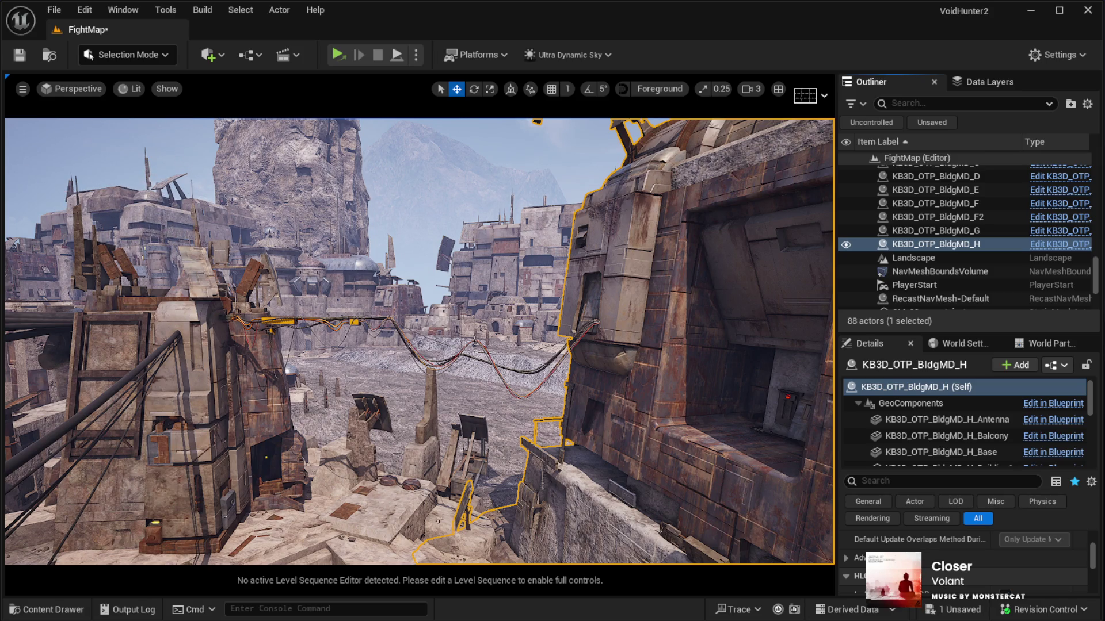
# Place the KB3D_OTP_BldgLG_J_DeviceF mesh, slide it left over the cables and rotate it atop the building.
pyautogui.moveTo(733, 343); pyautogui.dragTo(623, 328)
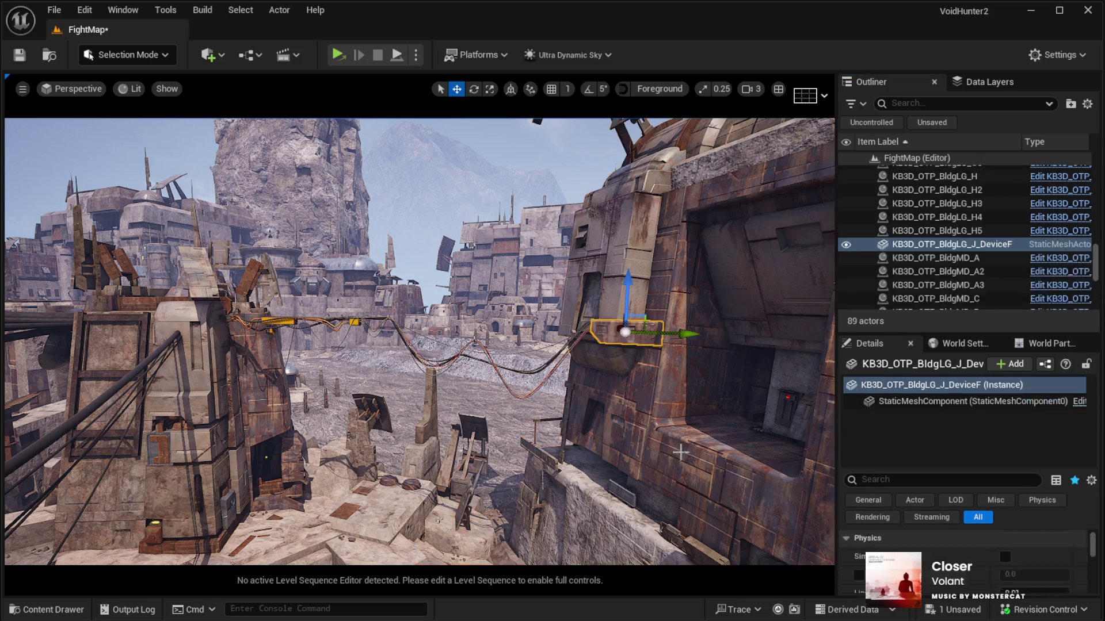
pyautogui.scroll(5, 644, 394)
pyautogui.moveTo(644, 394); pyautogui.dragTo(644, 394)
pyautogui.moveTo(688, 478); pyautogui.dragTo(687, 478)
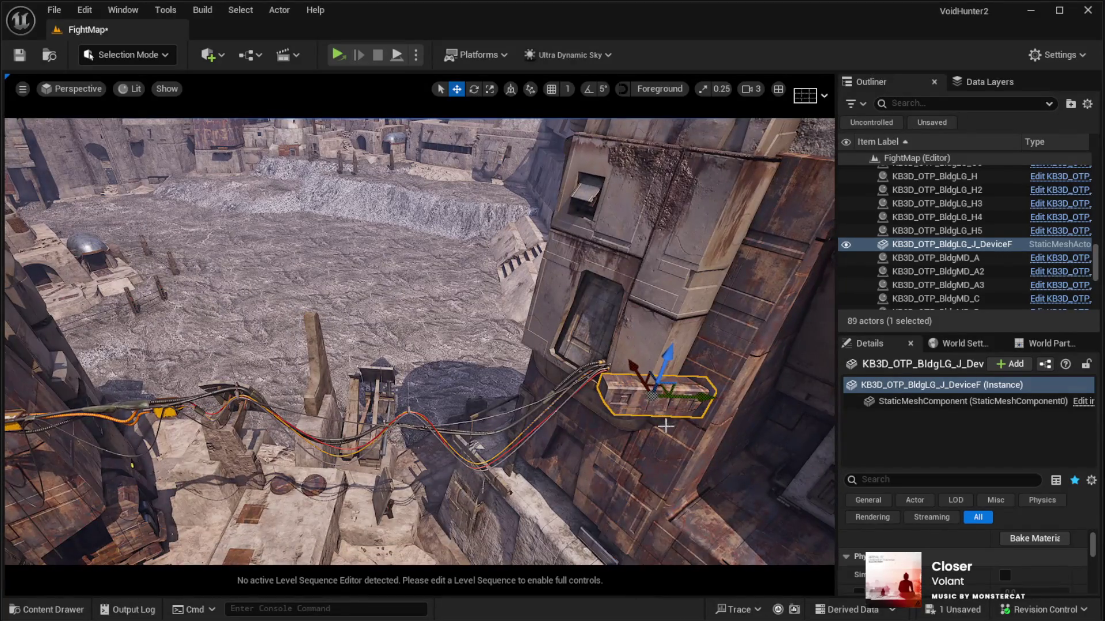
pyautogui.moveTo(662, 393); pyautogui.dragTo(98, 395)
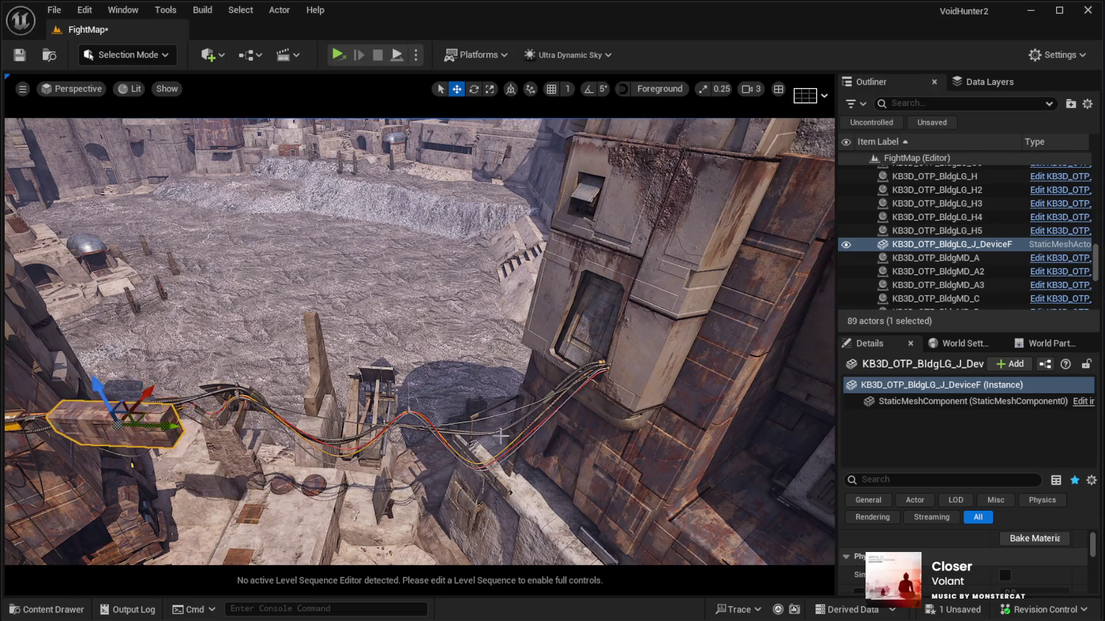
pyautogui.press('f')
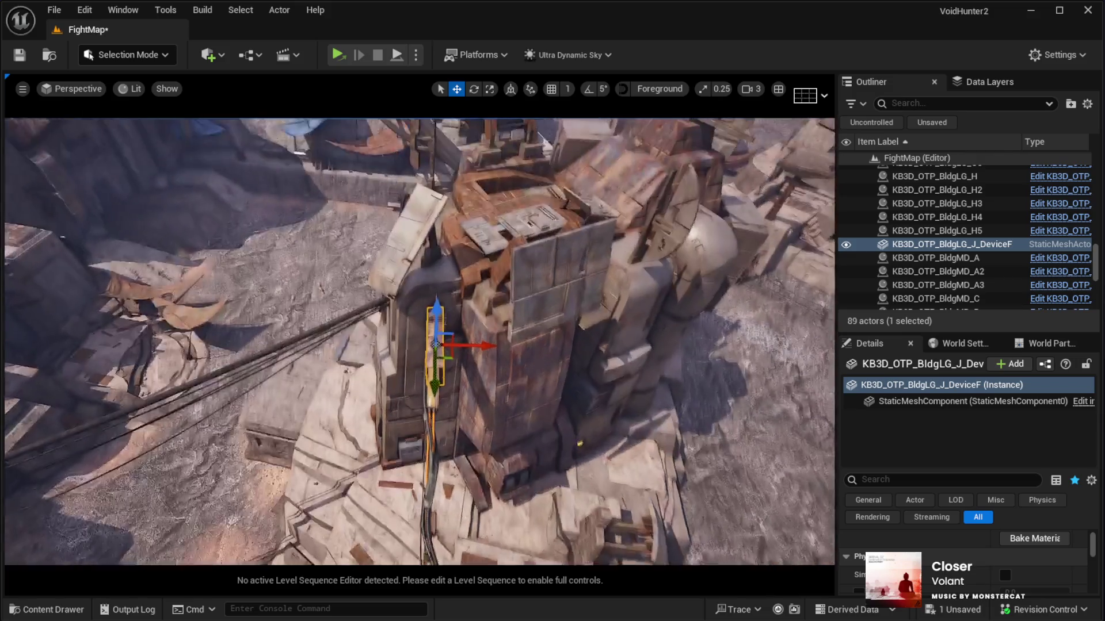
pyautogui.press('s')
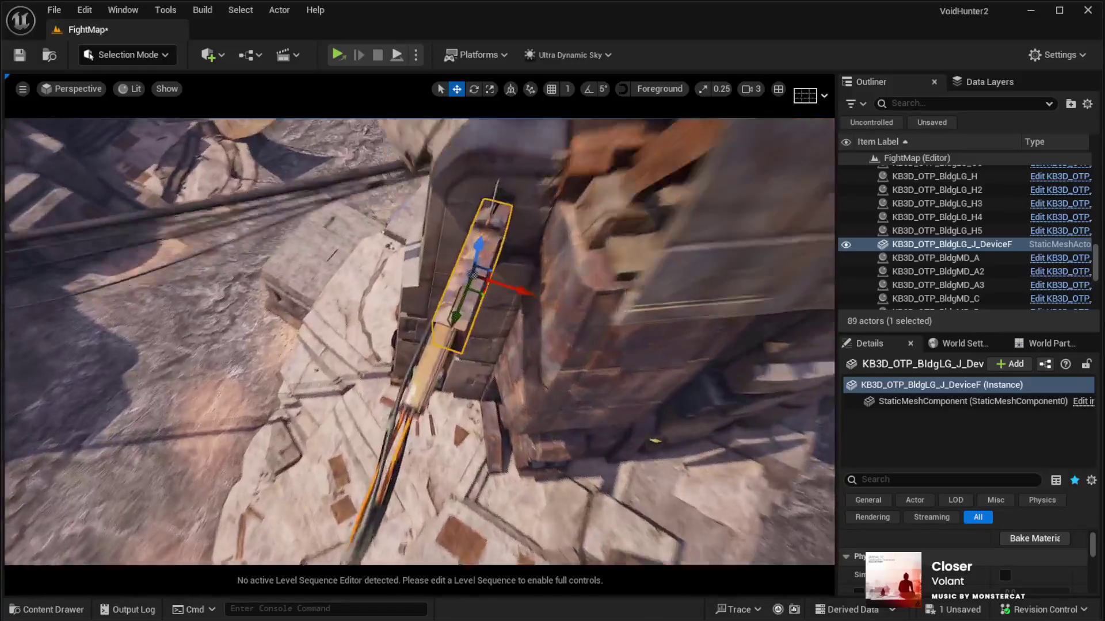
pyautogui.press('e')
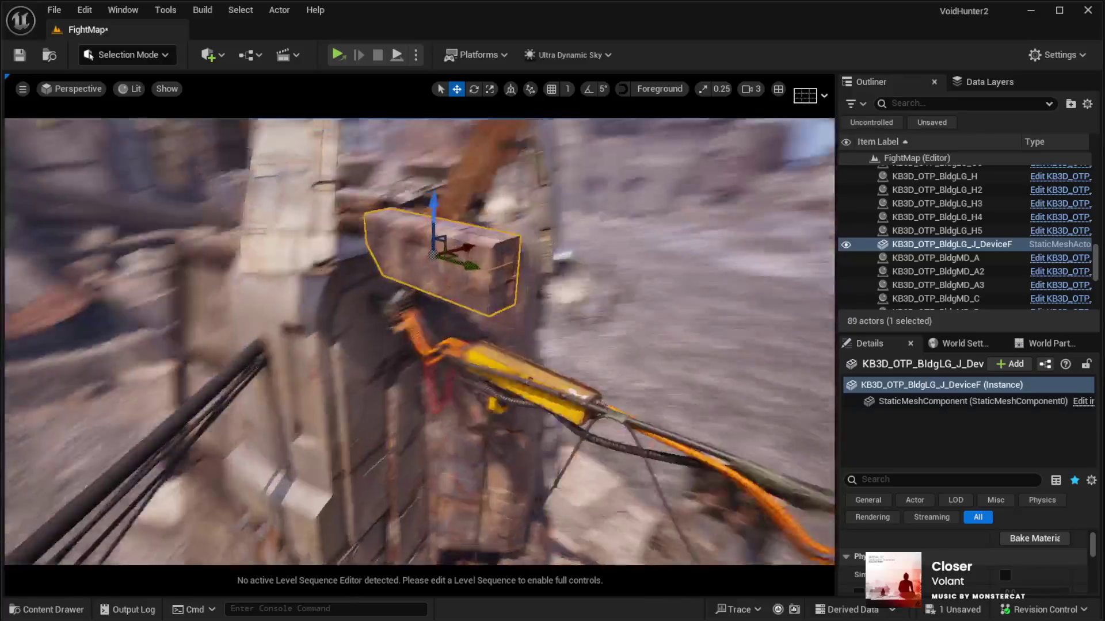
pyautogui.press('w')
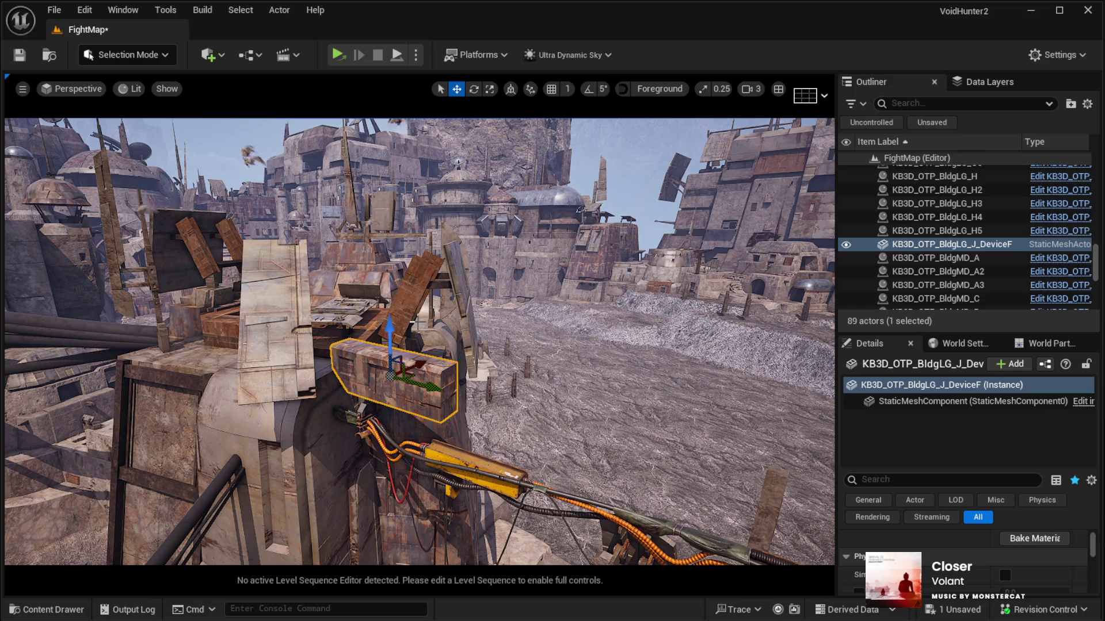
# Duplicate the DeviceF piece as DeviceF2 and slide the copy right beside the original.
pyautogui.moveTo(390, 334); pyautogui.dragTo(547, 243)
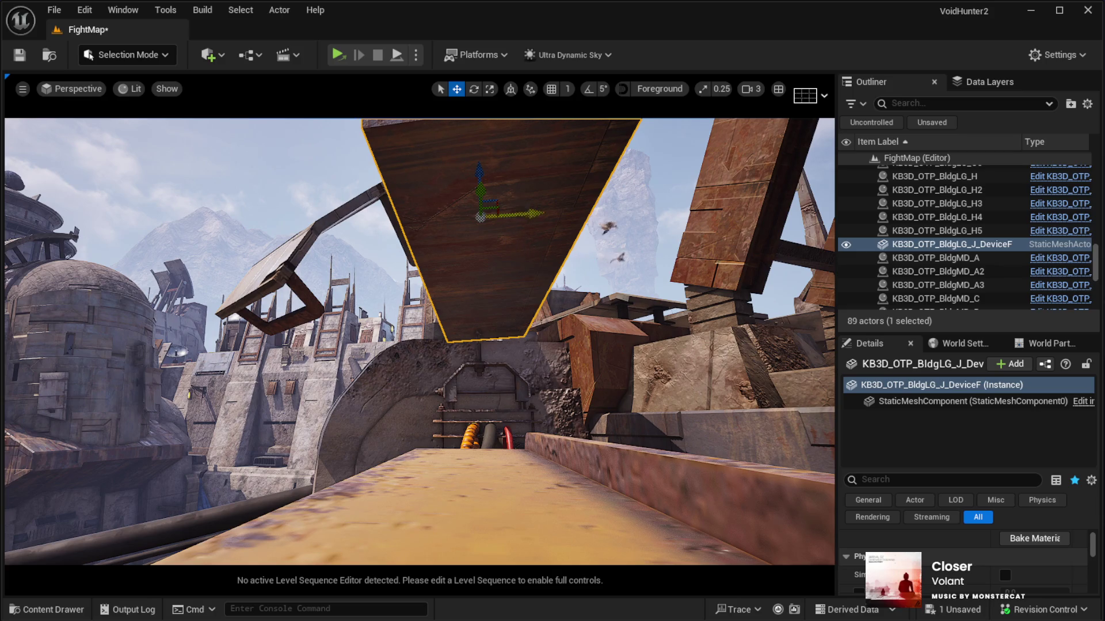
pyautogui.moveTo(468, 279)
pyautogui.mouseDown()
pyautogui.moveTo(454, 230)
pyautogui.moveTo(443, 254)
pyautogui.moveTo(466, 276)
pyautogui.mouseUp()
pyautogui.scroll(3, 506, 321)
pyautogui.moveTo(415, 334)
pyautogui.mouseDown()
pyautogui.moveTo(352, 337)
pyautogui.moveTo(391, 345)
pyautogui.moveTo(340, 367)
pyautogui.mouseUp()
pyautogui.scroll(-5, 360, 338)
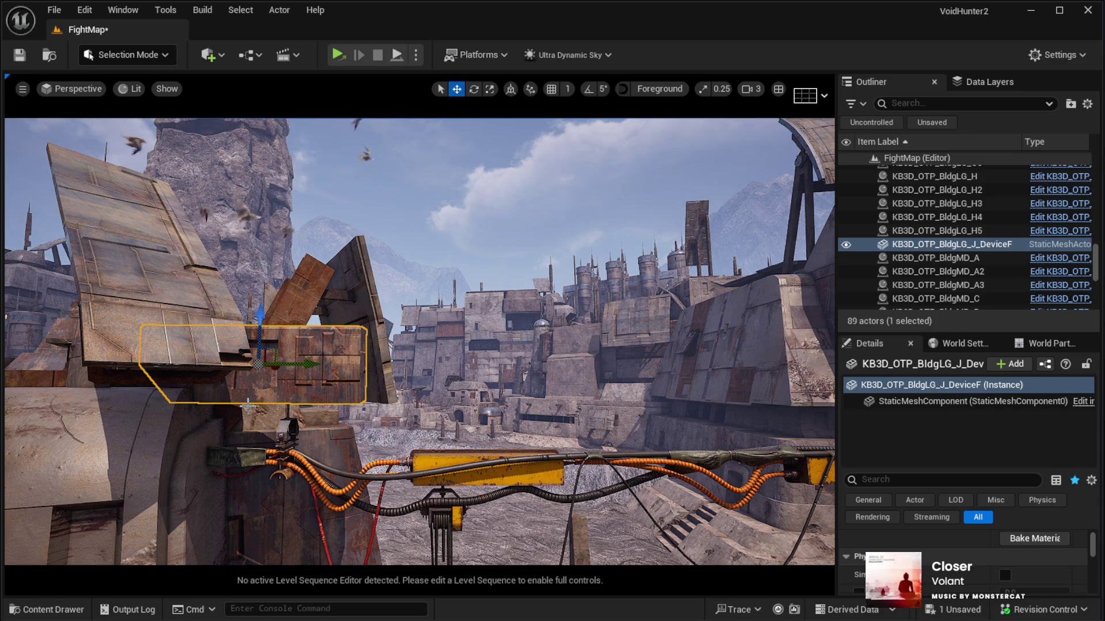
pyautogui.moveTo(240, 400); pyautogui.dragTo(264, 384)
pyautogui.scroll(1, 280, 377)
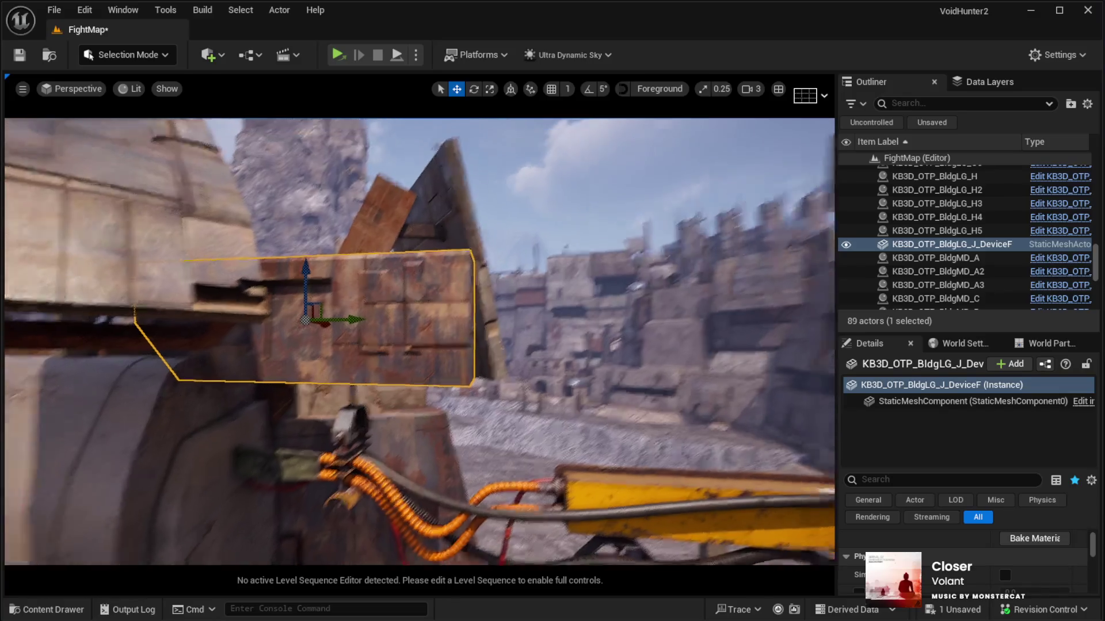
pyautogui.hotkey('ctrl', 'd')
pyautogui.moveTo(345, 326)
pyautogui.mouseDown()
pyautogui.moveTo(681, 313)
pyautogui.moveTo(593, 321)
pyautogui.mouseUp()
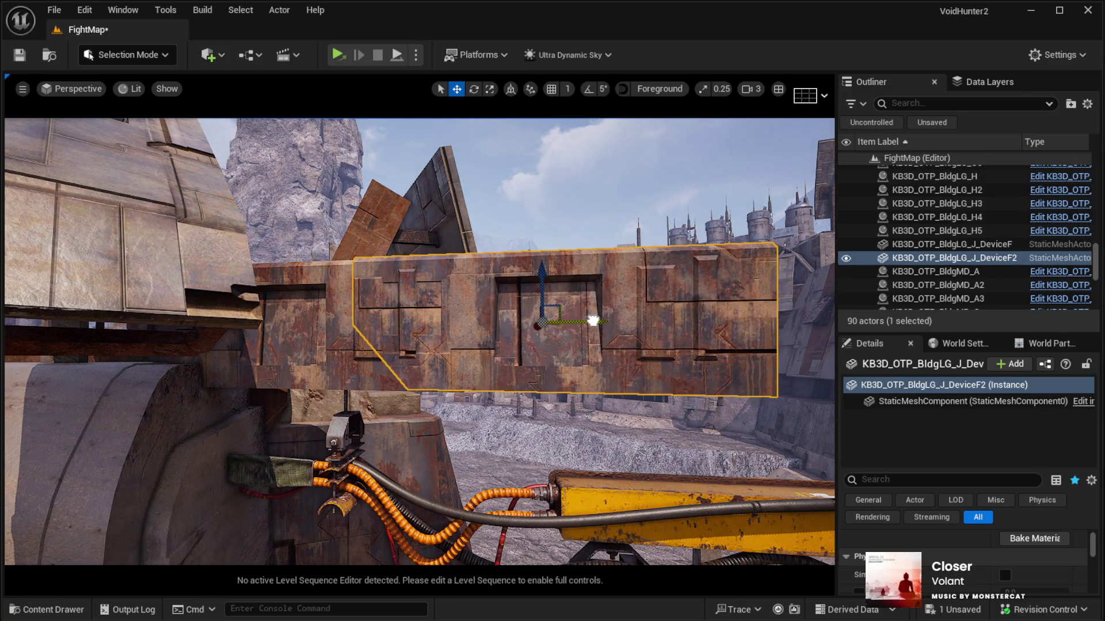
# Alt-drag out DeviceF3, then duplicate all three beam pieces and slide the copies right.
pyautogui.press('s')
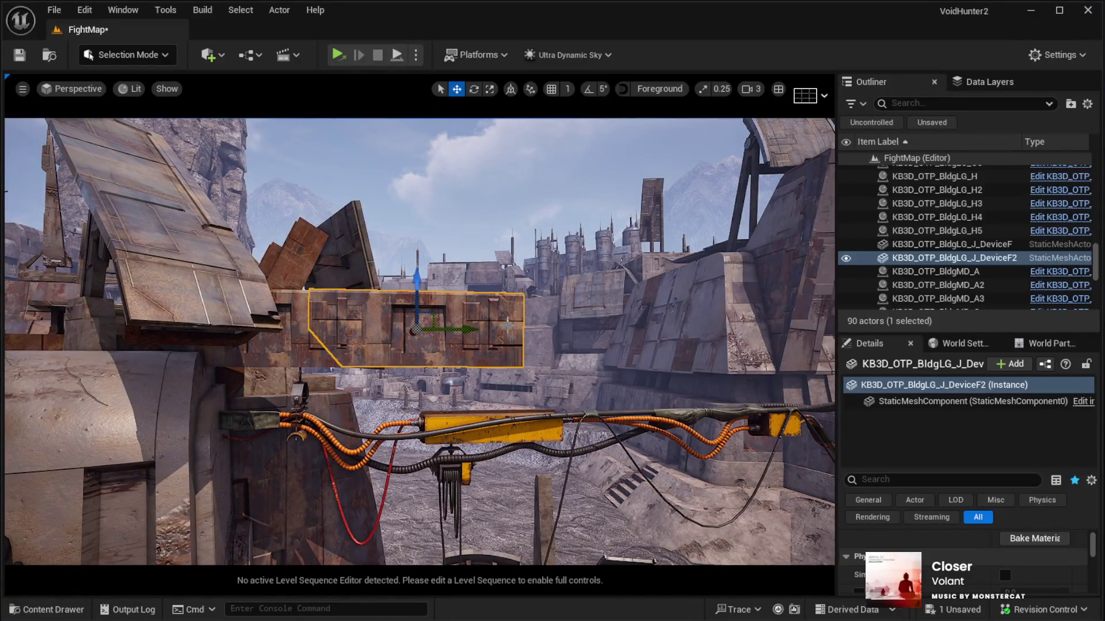
pyautogui.moveTo(460, 329)
pyautogui.mouseDown()
pyautogui.moveTo(636, 340)
pyautogui.moveTo(607, 343)
pyautogui.moveTo(552, 379)
pyautogui.moveTo(518, 369)
pyautogui.moveTo(563, 357)
pyautogui.moveTo(541, 345)
pyautogui.moveTo(517, 357)
pyautogui.moveTo(184, 370)
pyautogui.mouseUp()
pyautogui.keyDown('ctrl'); pyautogui.click(184, 370); pyautogui.keyUp('ctrl')
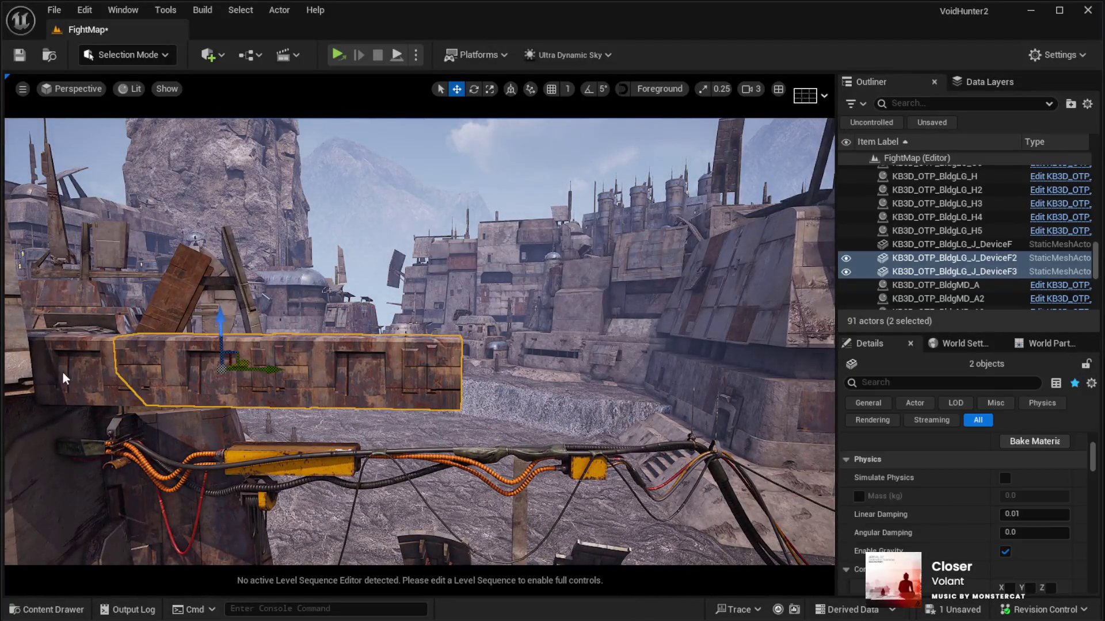
pyautogui.keyDown('ctrl'); pyautogui.click(72, 377); pyautogui.keyUp('ctrl')
pyautogui.hotkey('ctrl', 'd')
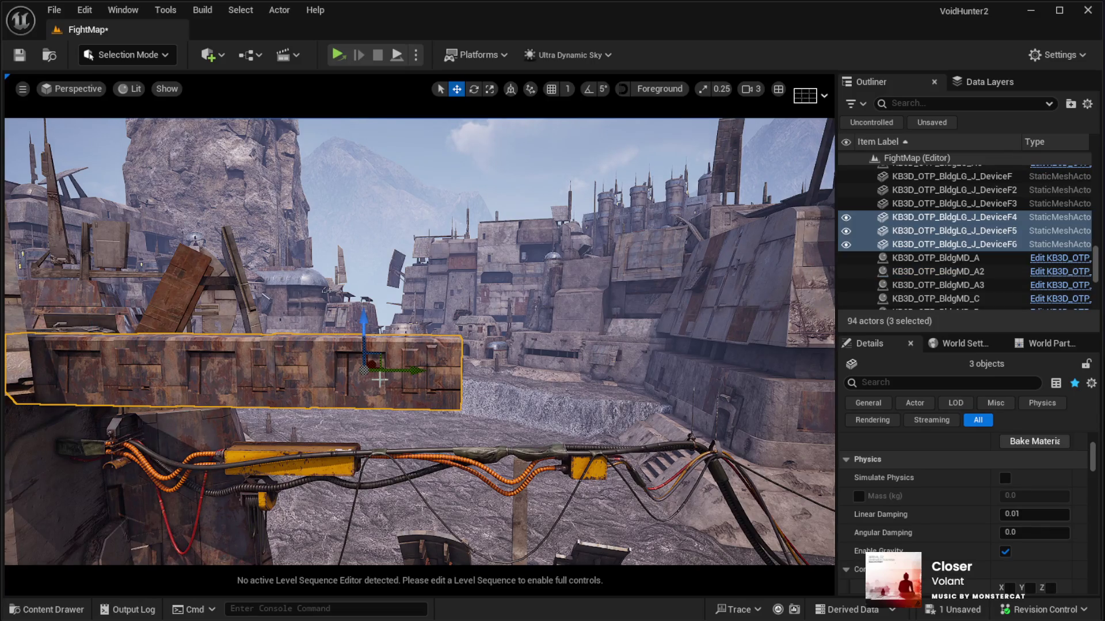
pyautogui.moveTo(433, 358)
pyautogui.mouseDown()
pyautogui.moveTo(785, 359)
pyautogui.moveTo(762, 371)
pyautogui.mouseUp()
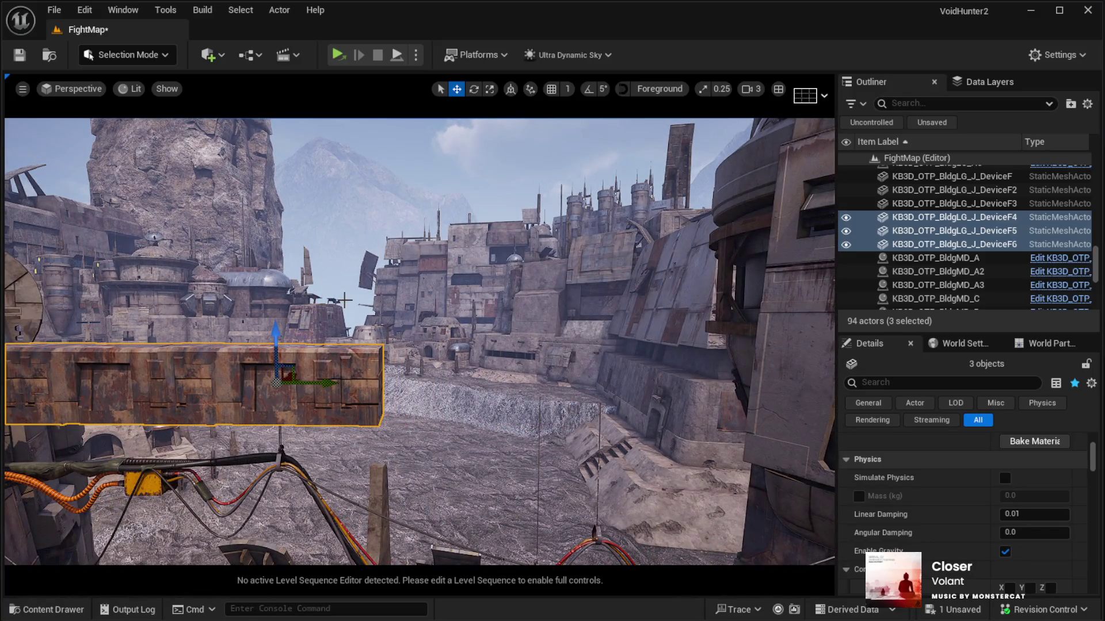
# Duplicate DeviceF4–F6 as DeviceF7–F9 and line them up further right along the wall.
pyautogui.hotkey('ctrl', 'd')
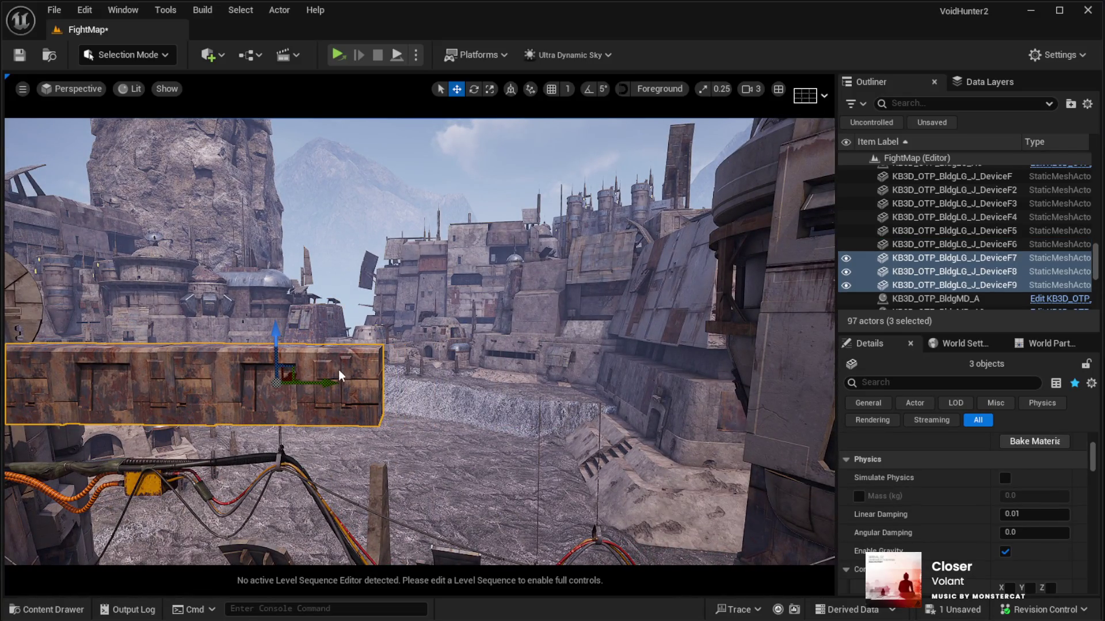
pyautogui.moveTo(333, 387)
pyautogui.mouseDown()
pyautogui.moveTo(831, 384)
pyautogui.moveTo(725, 374)
pyautogui.moveTo(766, 378)
pyautogui.mouseUp()
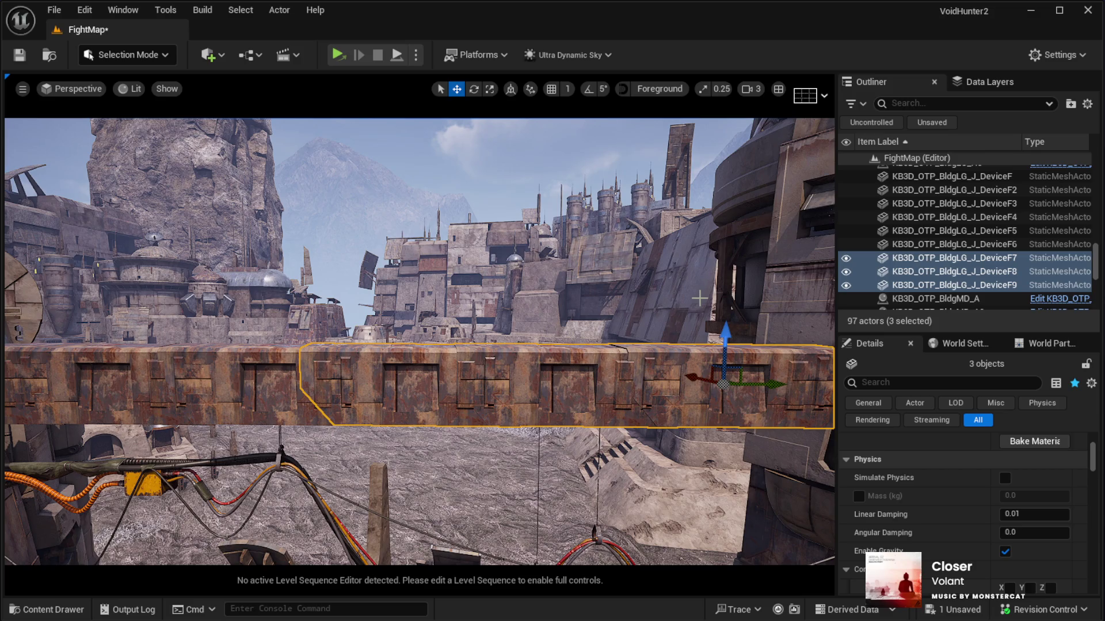
# Duplicate DeviceF7–F9 as DeviceF10–F12 and slide them right until the beam reaches the building.
pyautogui.moveTo(725, 284)
pyautogui.mouseDown()
pyautogui.moveTo(806, 253)
pyautogui.moveTo(783, 253)
pyautogui.moveTo(805, 242)
pyautogui.moveTo(572, 320)
pyautogui.mouseUp()
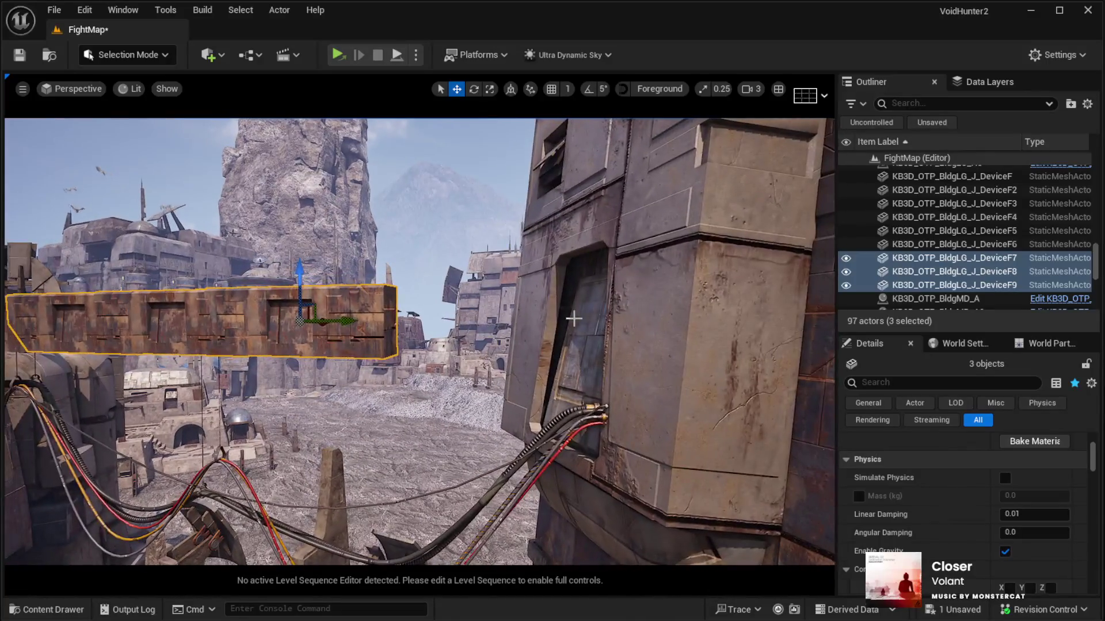
pyautogui.moveTo(397, 320); pyautogui.dragTo(440, 247)
pyautogui.moveTo(340, 333); pyautogui.dragTo(340, 333)
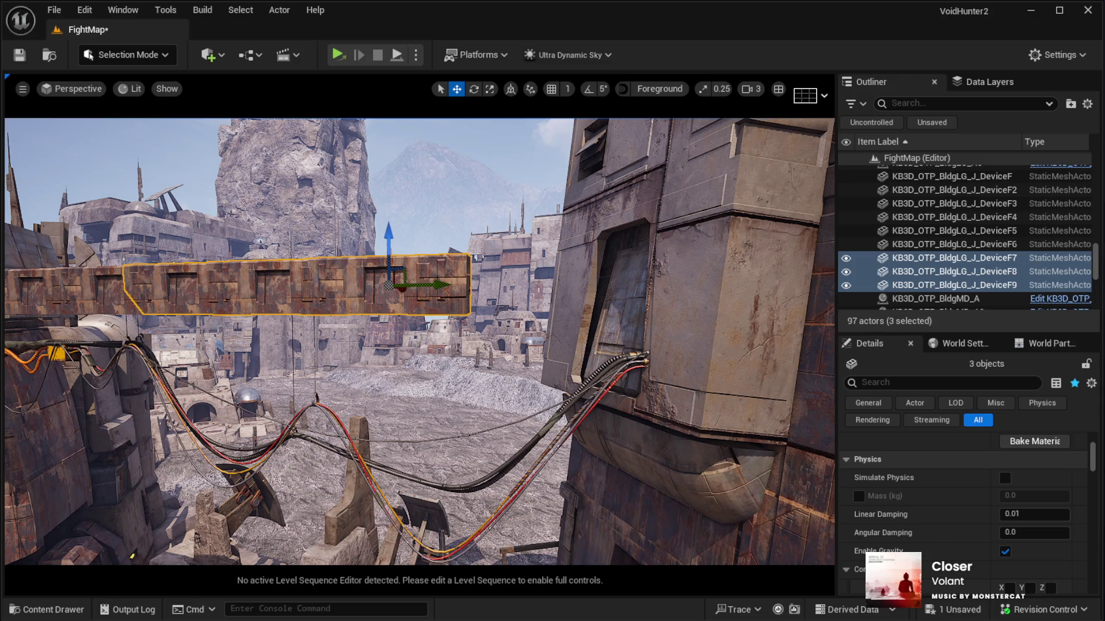
pyautogui.click(320, 309)
pyautogui.hotkey('ctrl', 'z')
pyautogui.keyDown('shift'); pyautogui.click(179, 310); pyautogui.keyUp('shift')
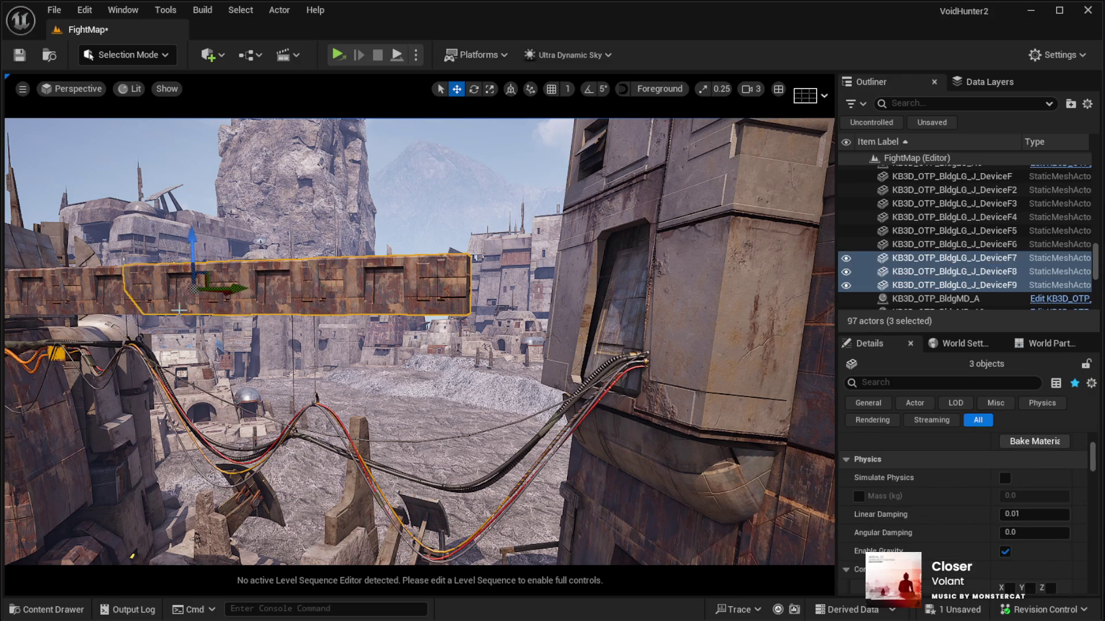
pyautogui.hotkey('ctrl', 'd')
pyautogui.moveTo(406, 293)
pyautogui.mouseDown()
pyautogui.moveTo(776, 321)
pyautogui.moveTo(769, 329)
pyautogui.mouseUp()
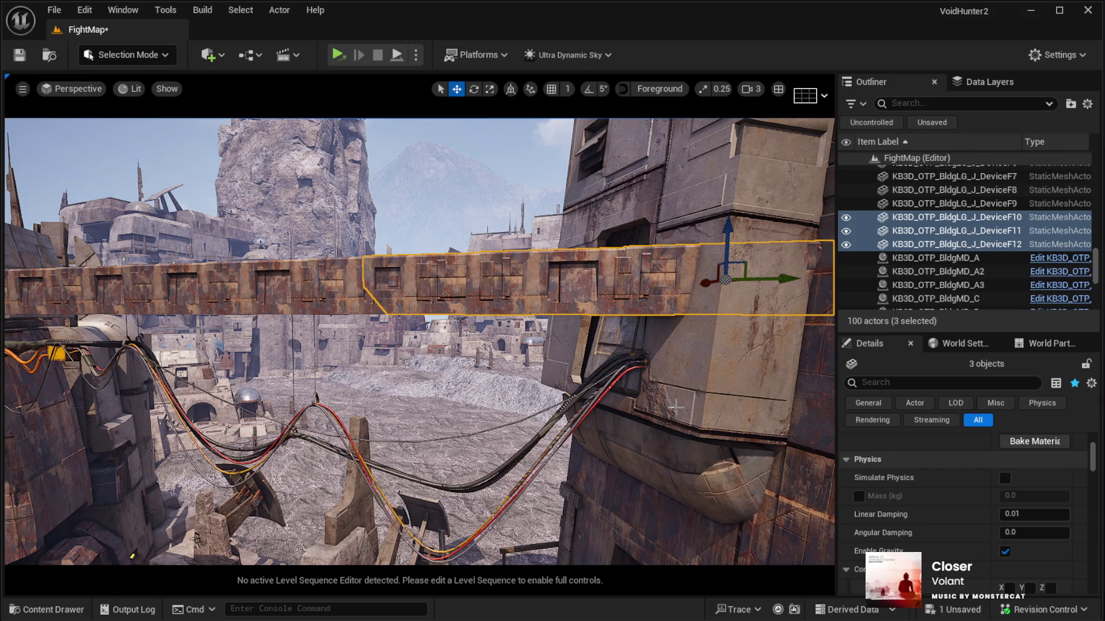
pyautogui.press('g')
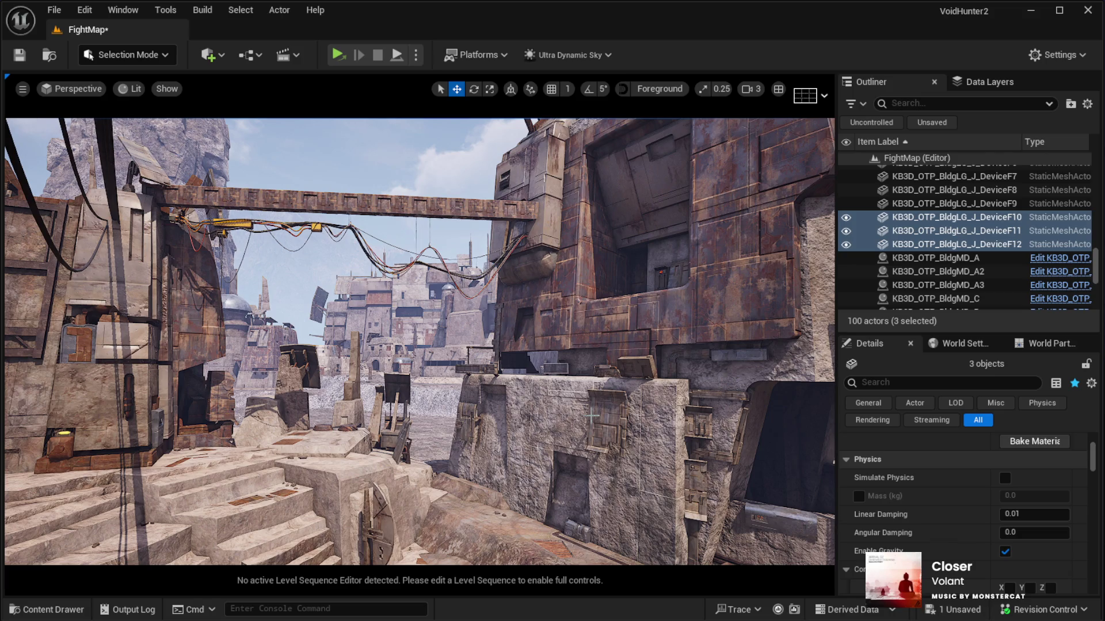
pyautogui.press('w')
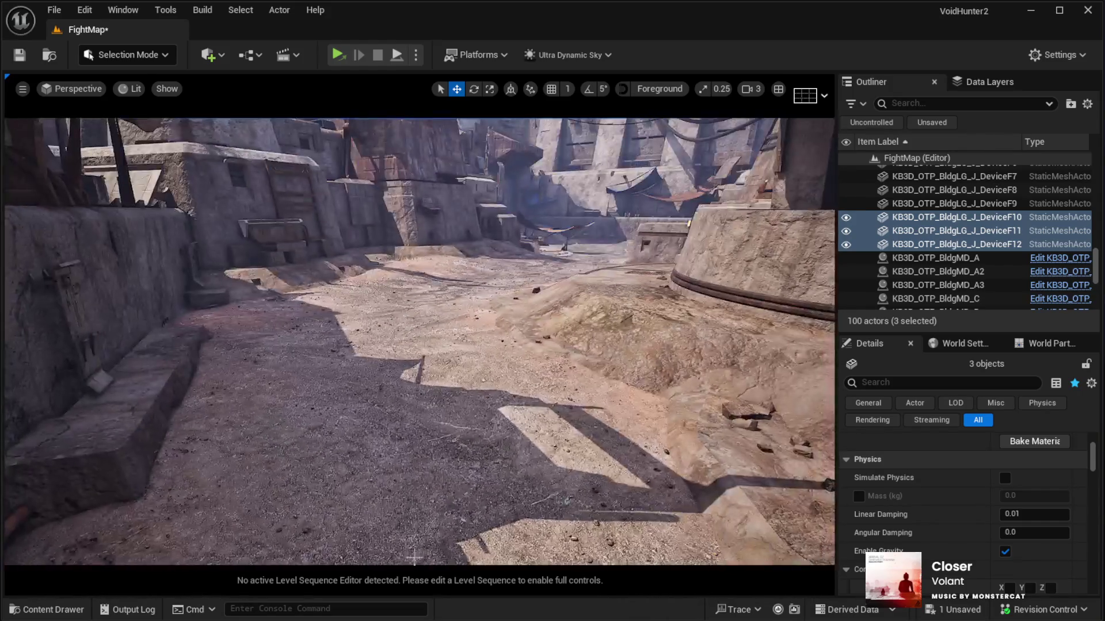
pyautogui.click(495, 532)
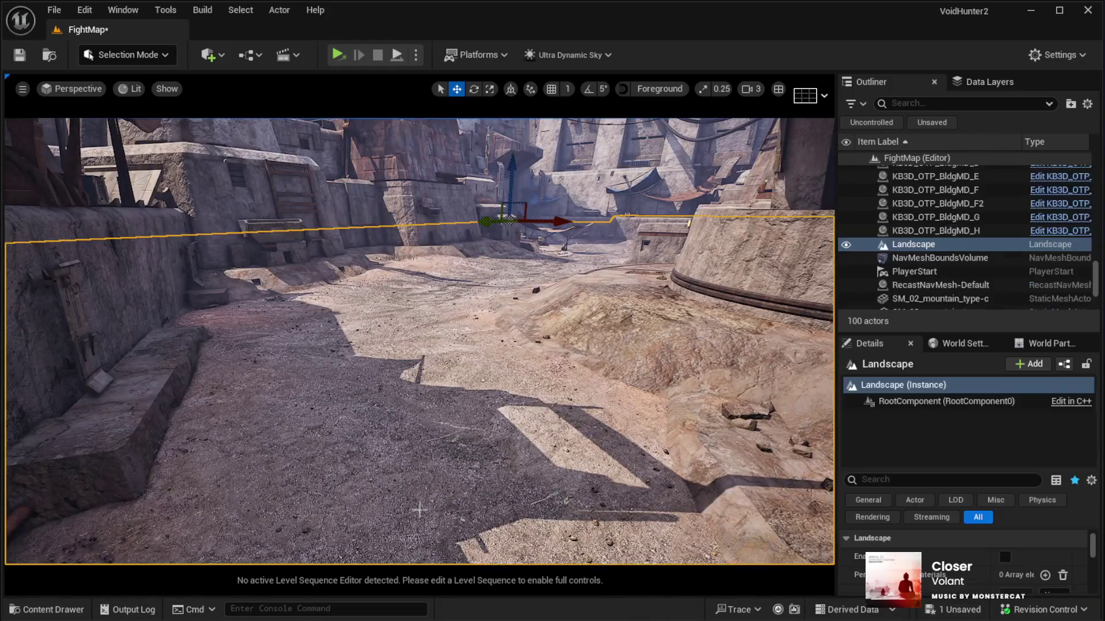
pyautogui.hotkey('alt', 'p')
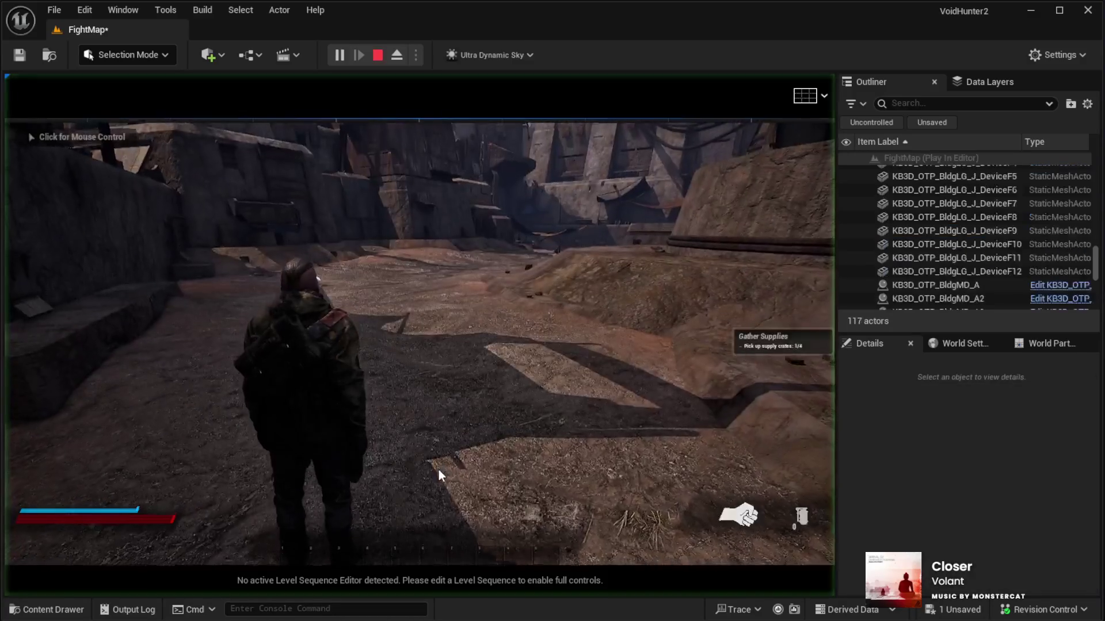
pyautogui.click(424, 470)
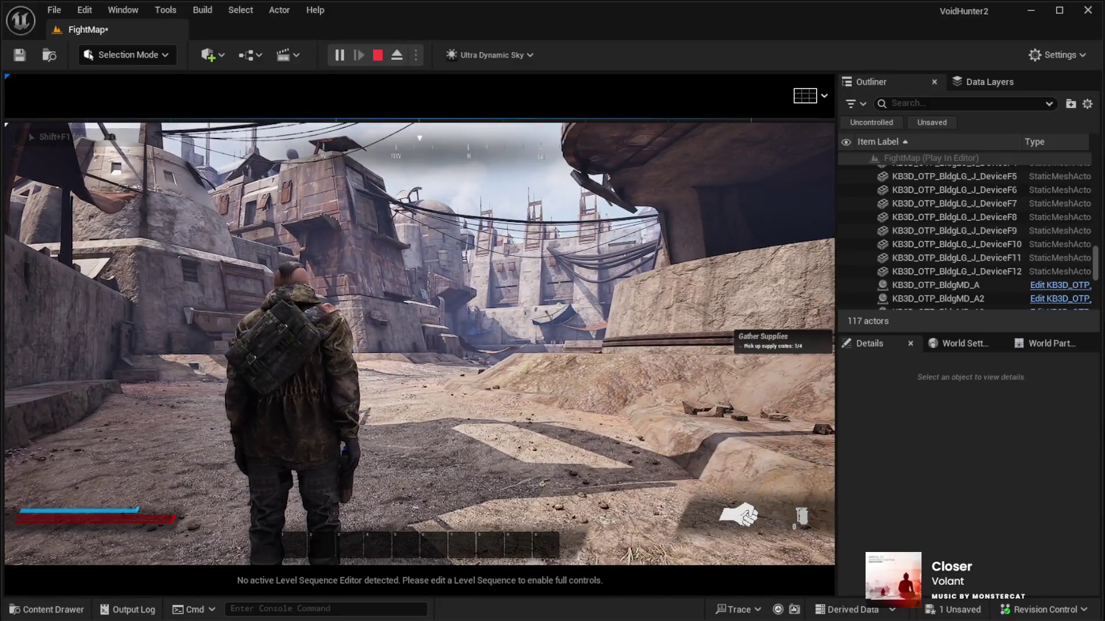
pyautogui.press('w')
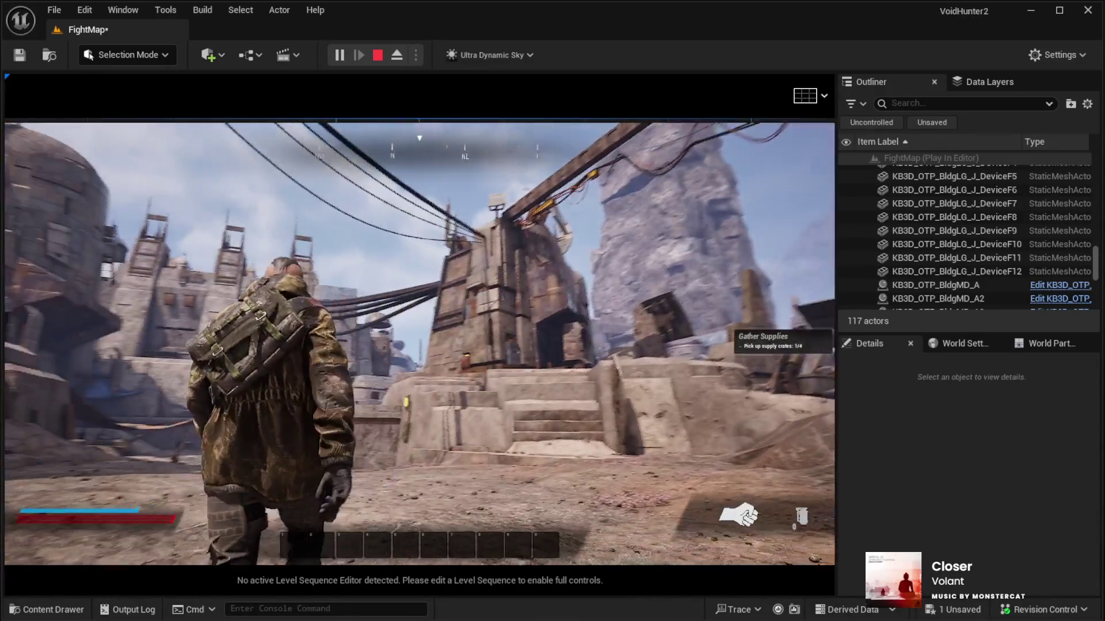
pyautogui.press('Escape')
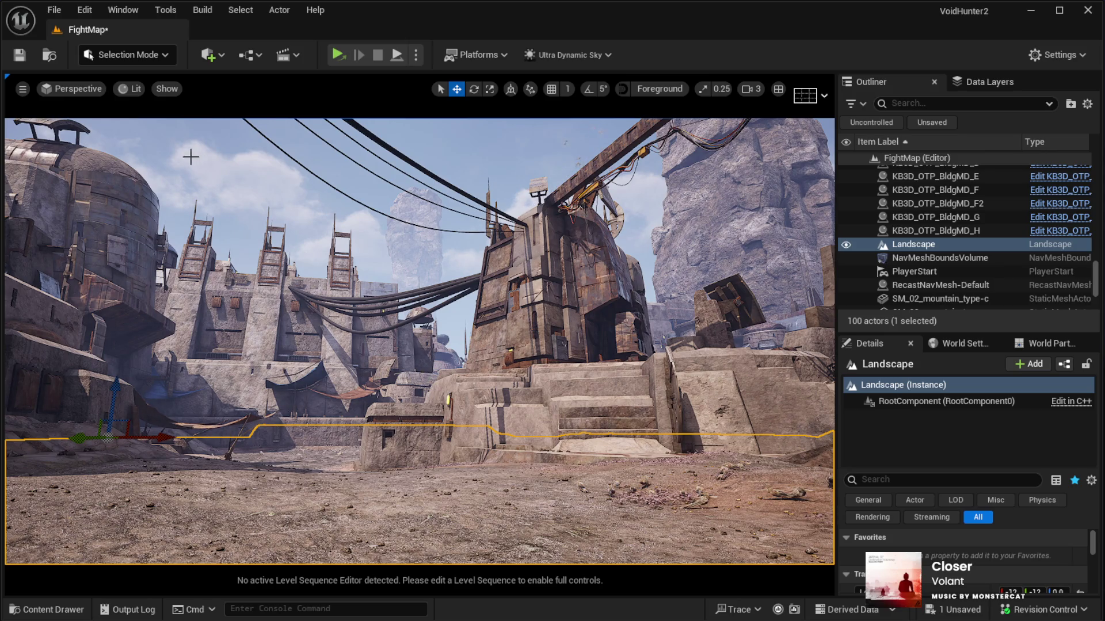
# Replace SM_cables_02's static mesh with a thinner cable mesh from the Content Browser.
pyautogui.click(394, 287)
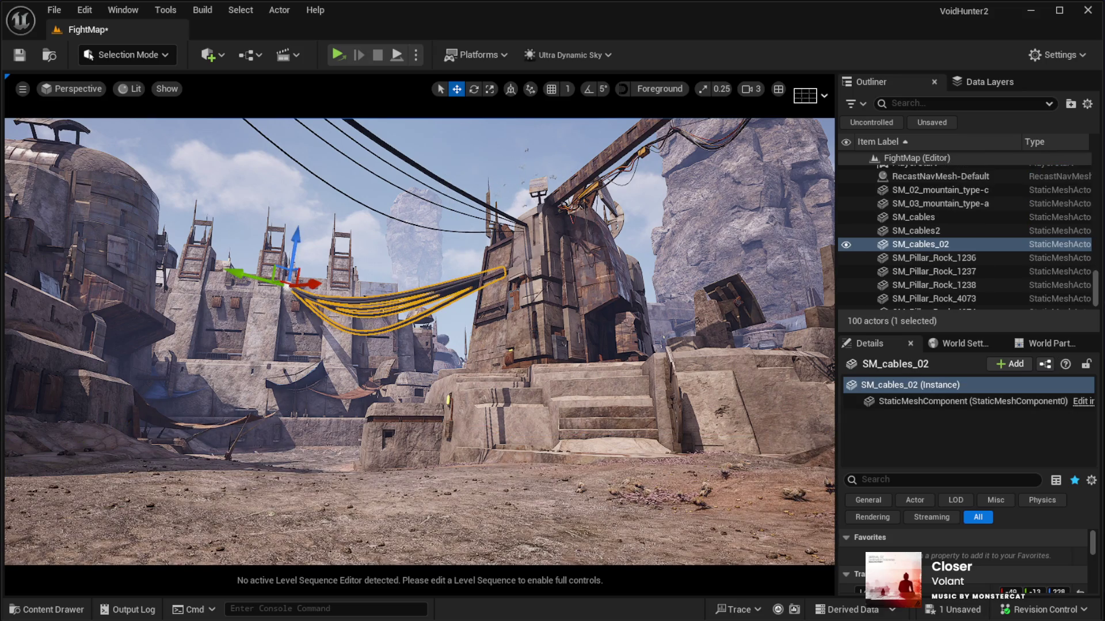
pyautogui.click(446, 183)
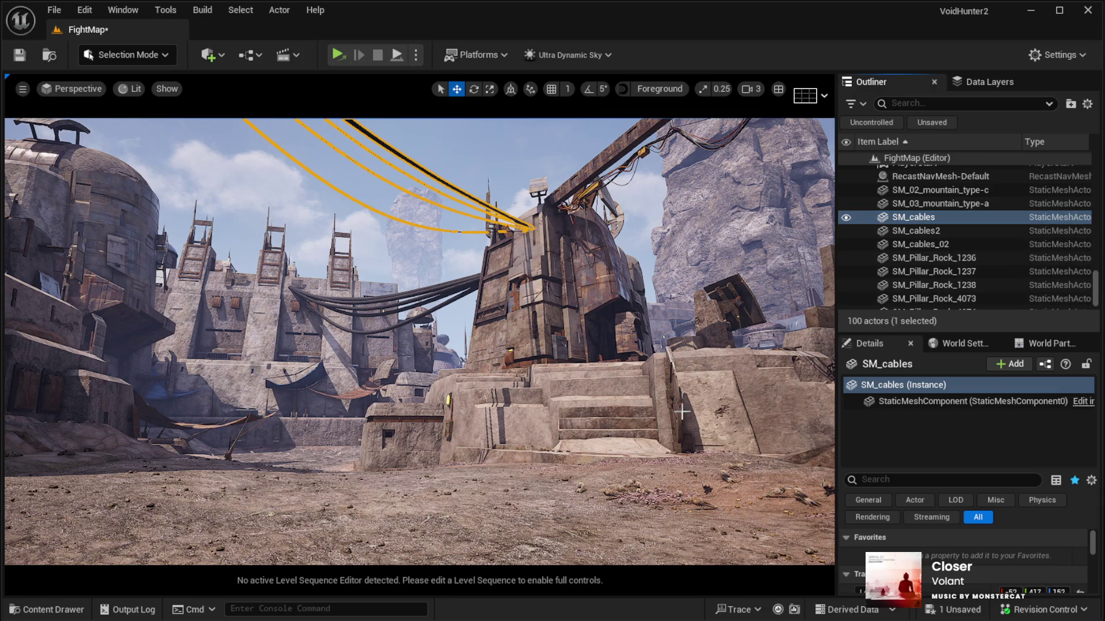
pyautogui.click(440, 291)
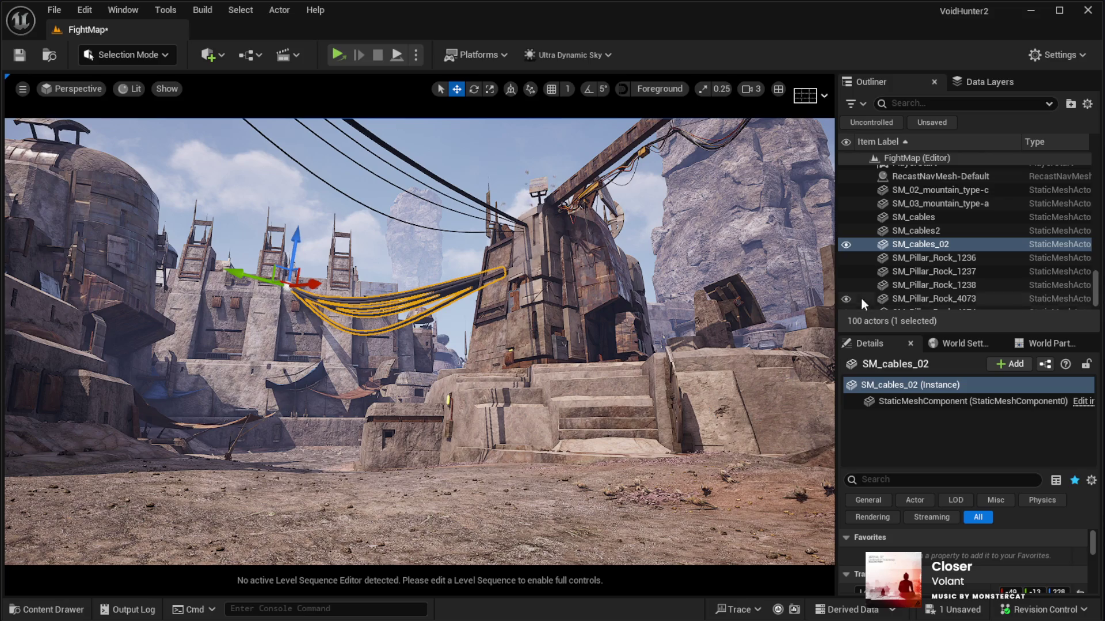
pyautogui.scroll(-2, 973, 552)
pyautogui.scroll(-1, 974, 553)
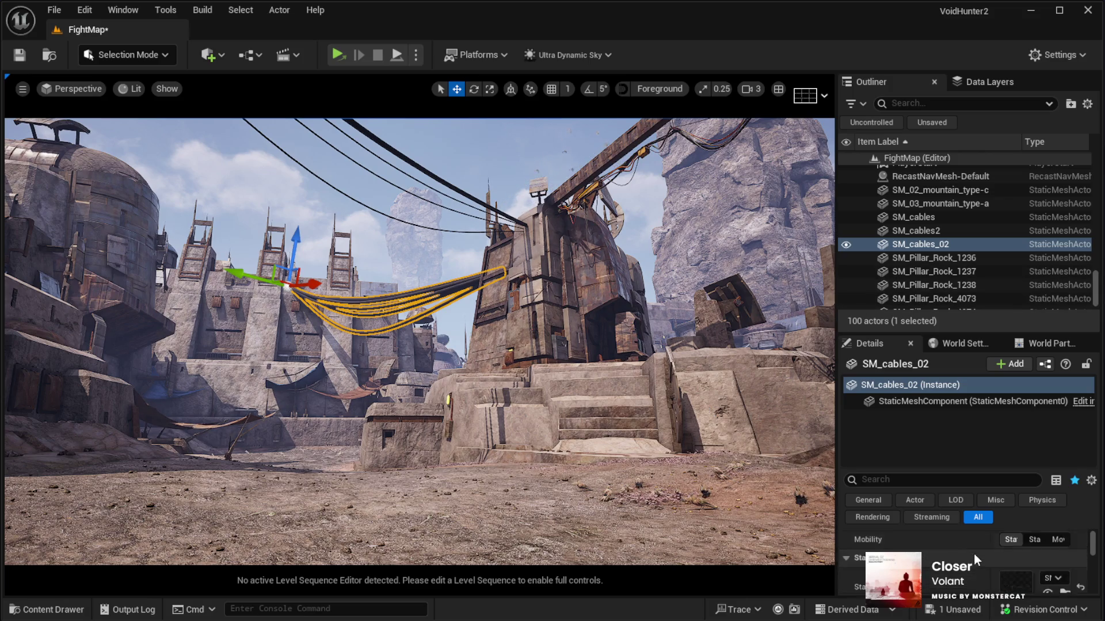
pyautogui.click(1047, 573)
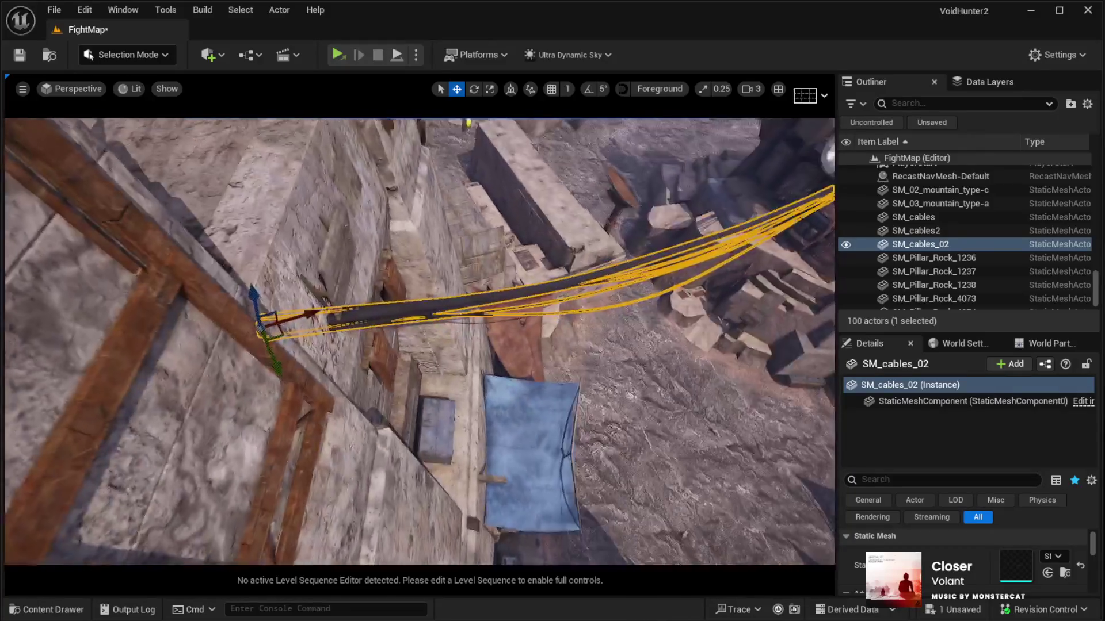
pyautogui.press('e')
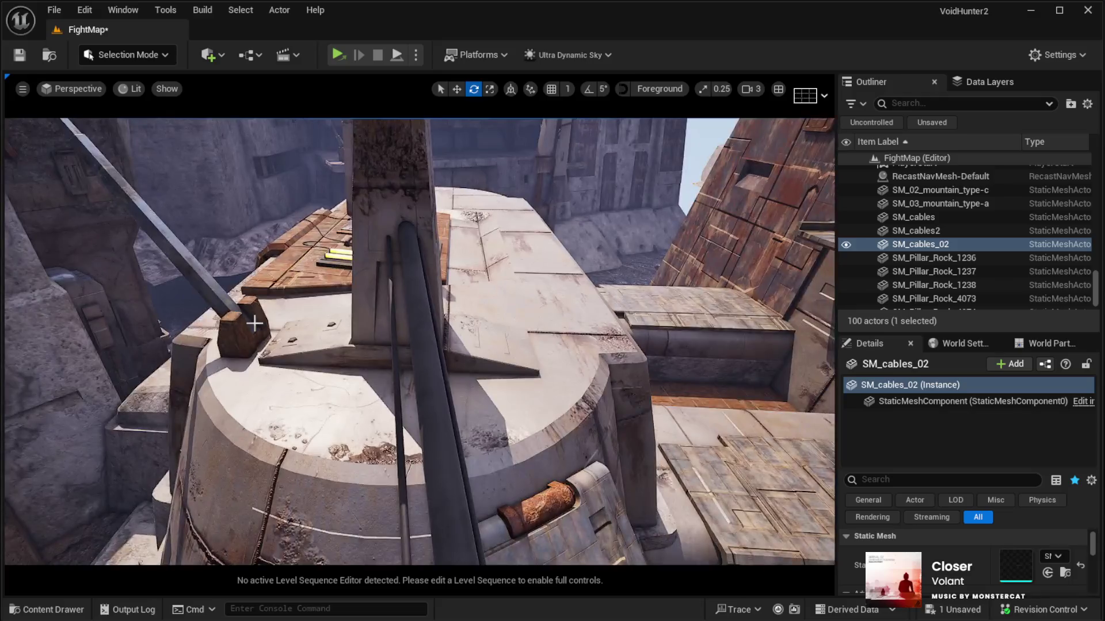
# Select the SM_cables2 cable run with the Rotate tool active.
pyautogui.click(404, 236)
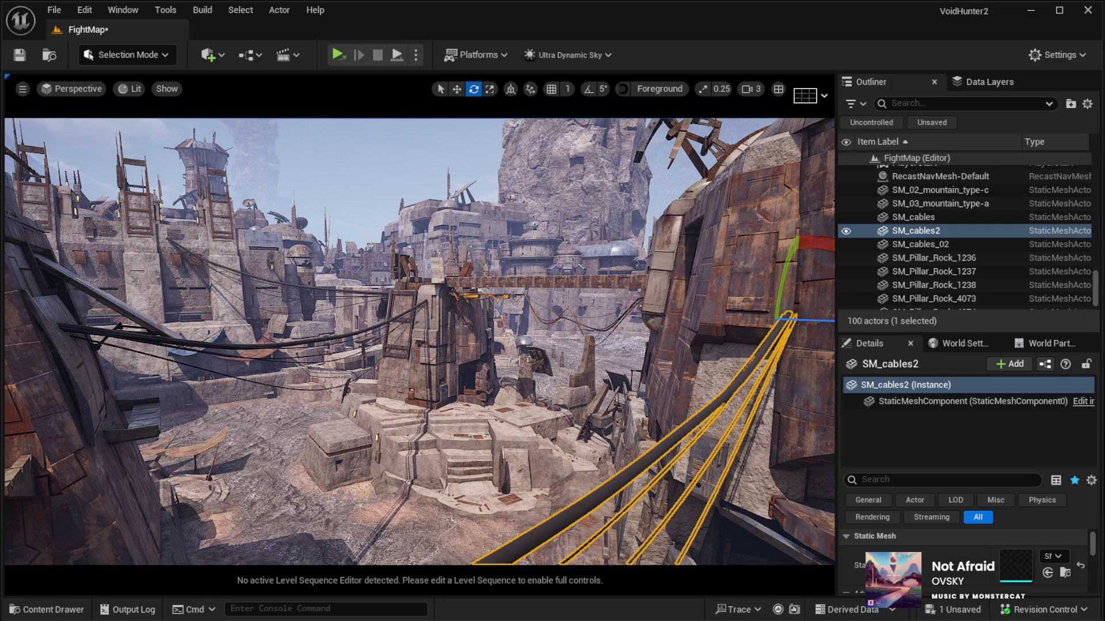
pyautogui.press('f')
pyautogui.moveTo(413, 284); pyautogui.dragTo(414, 282)
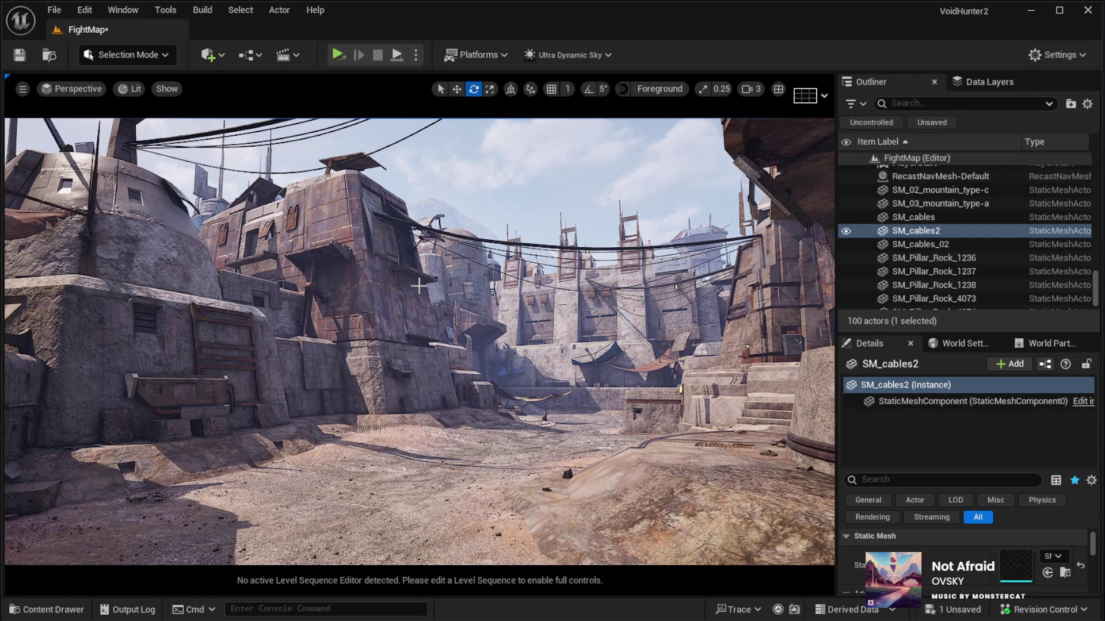
pyautogui.moveTo(447, 358)
pyautogui.mouseDown()
pyautogui.moveTo(587, 357)
pyautogui.moveTo(449, 357)
pyautogui.mouseUp()
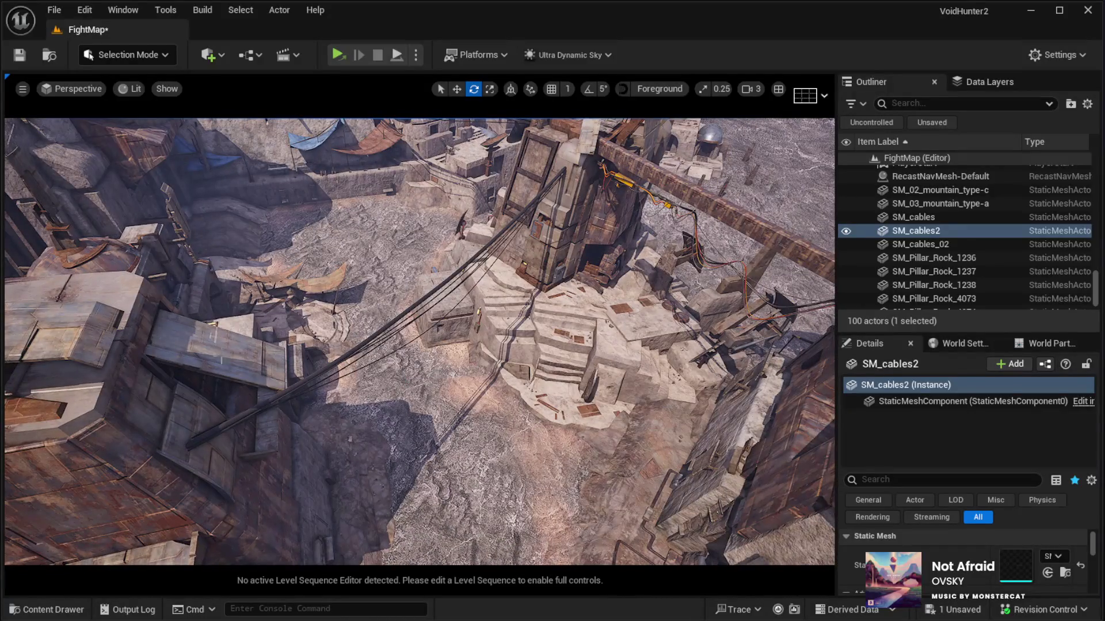
pyautogui.click(206, 428)
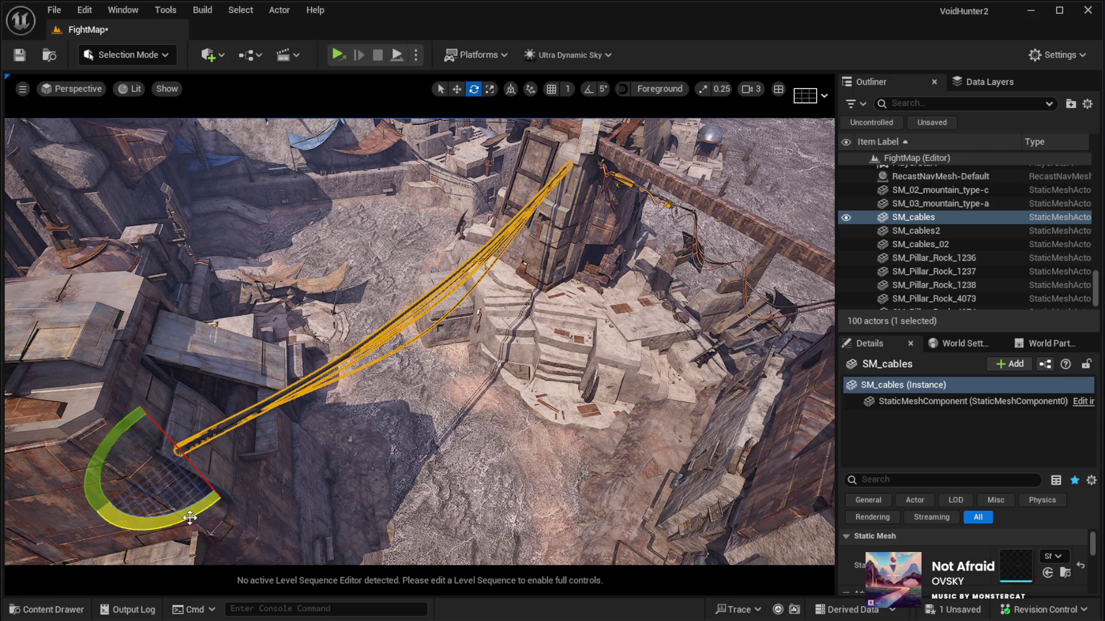
# Tilt SM_cables slightly and preview the courtyard in Game View.
pyautogui.moveTo(187, 515); pyautogui.dragTo(185, 472)
pyautogui.moveTo(203, 390); pyautogui.dragTo(203, 390)
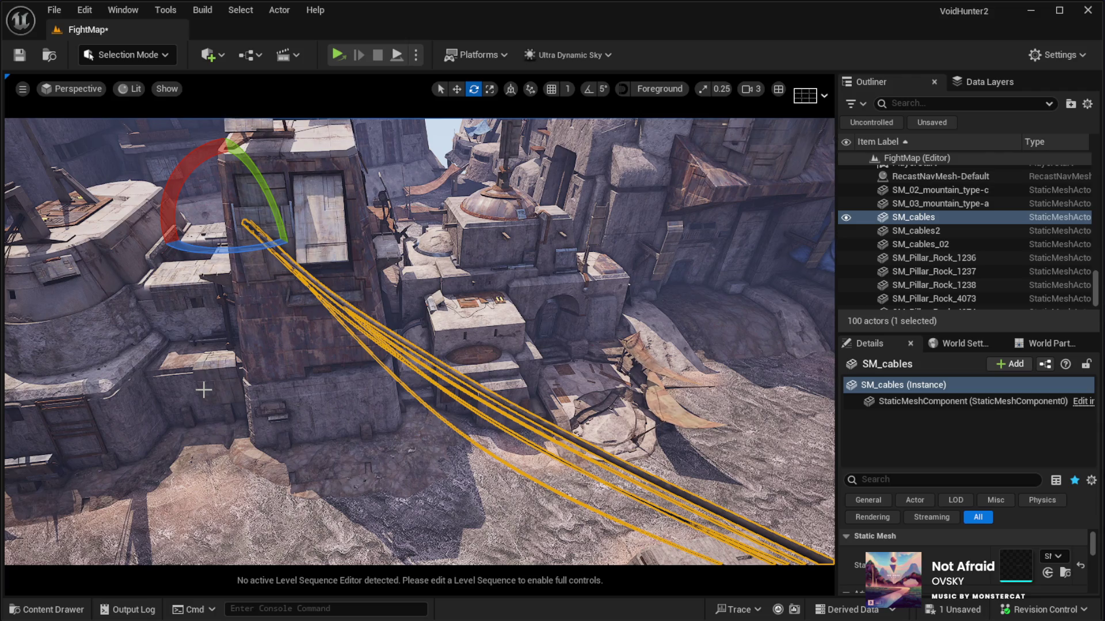
pyautogui.press('f')
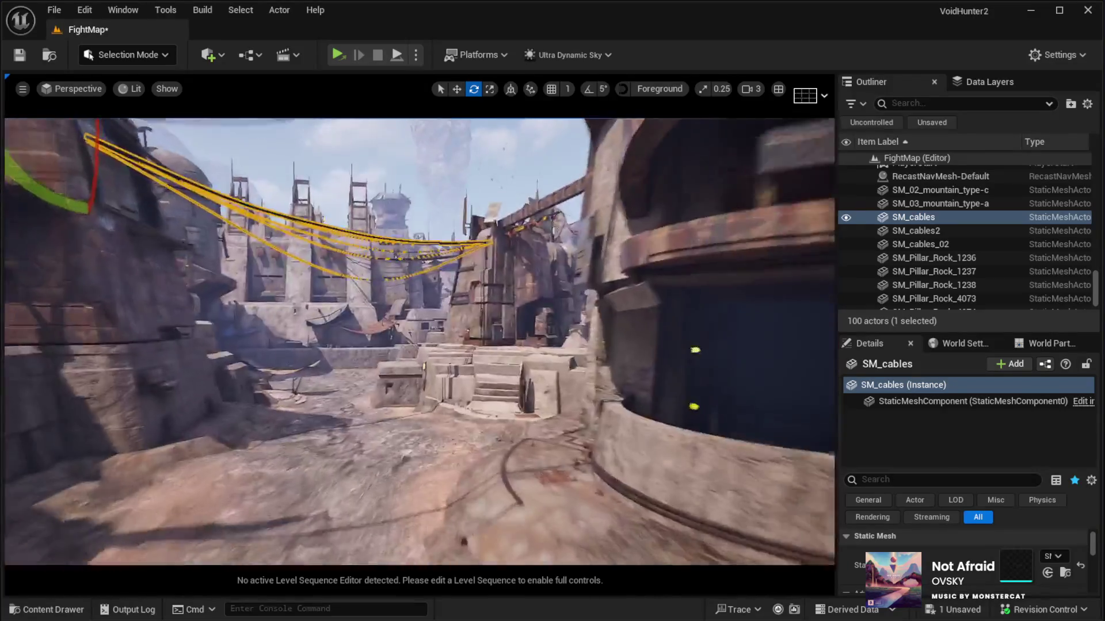
pyautogui.press('g')
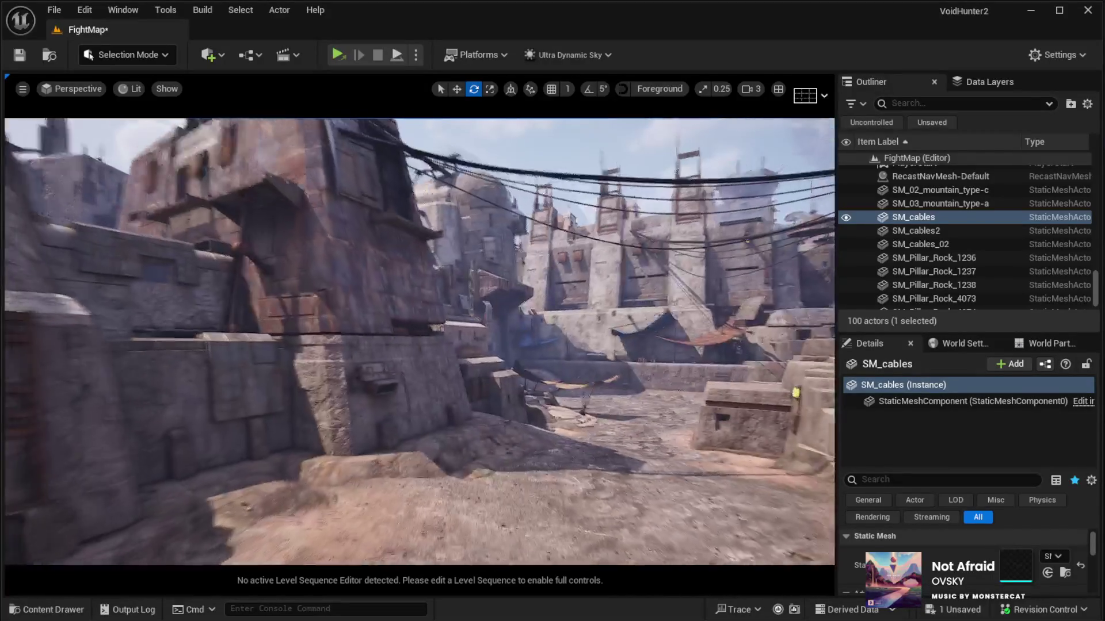
pyautogui.scroll(5, 908, 247)
pyautogui.click(907, 246)
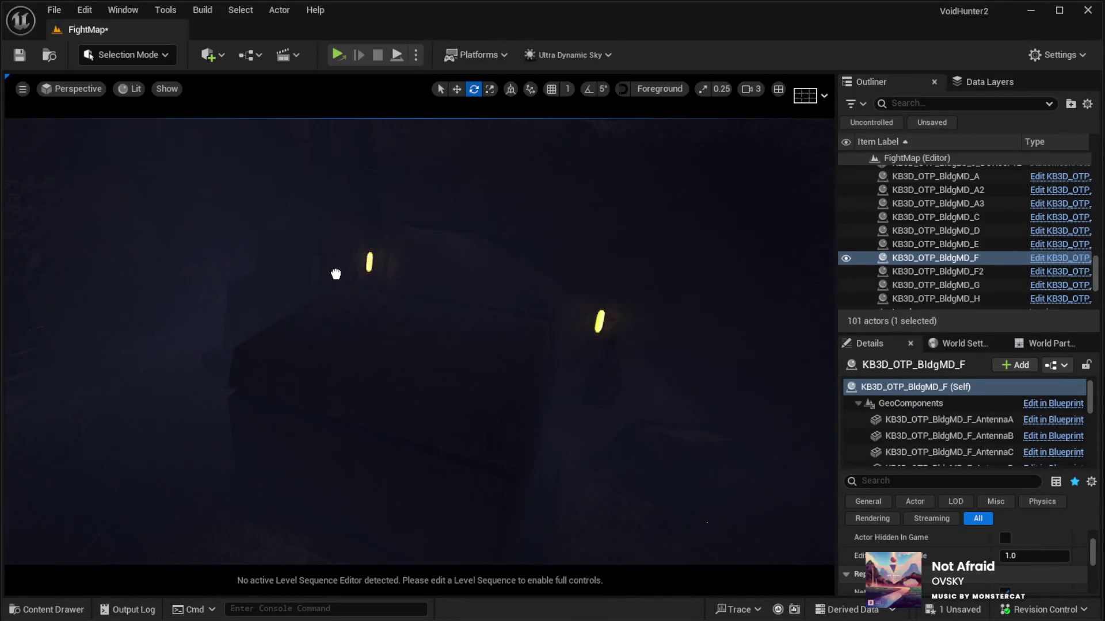
# Switch to the Scale tool for the placed BuildingL drum piece.
pyautogui.press('r')
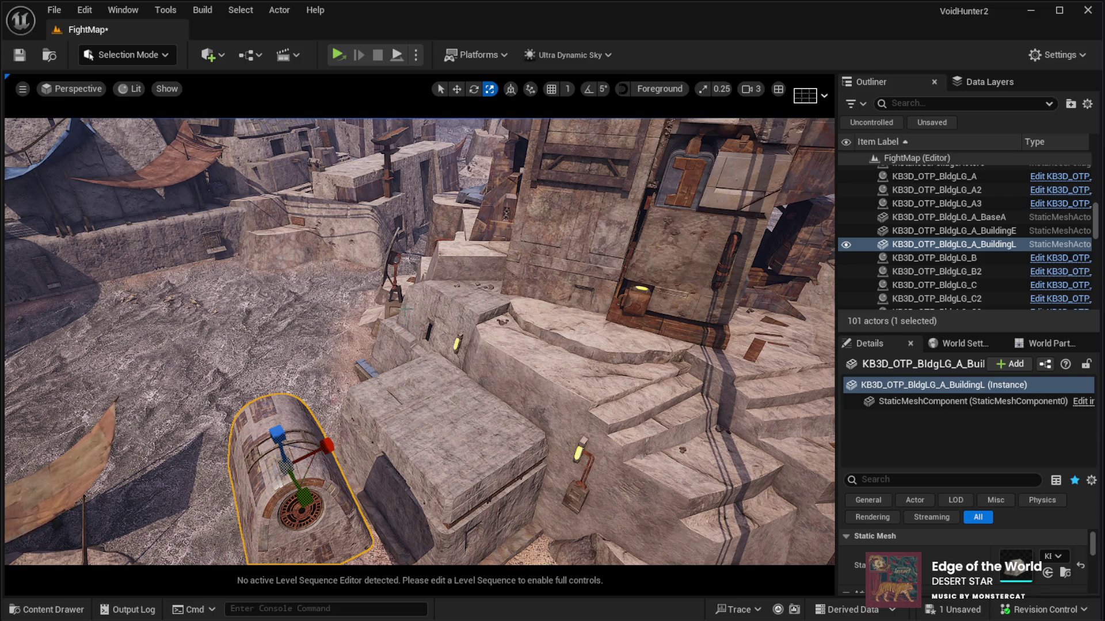
# Set the drum on the stone box, turn it about 50° and enable 5° rotation snapping.
pyautogui.moveTo(147, 446)
pyautogui.mouseDown()
pyautogui.moveTo(167, 414)
pyautogui.moveTo(147, 446)
pyautogui.moveTo(228, 399)
pyautogui.mouseUp()
pyautogui.press('w')
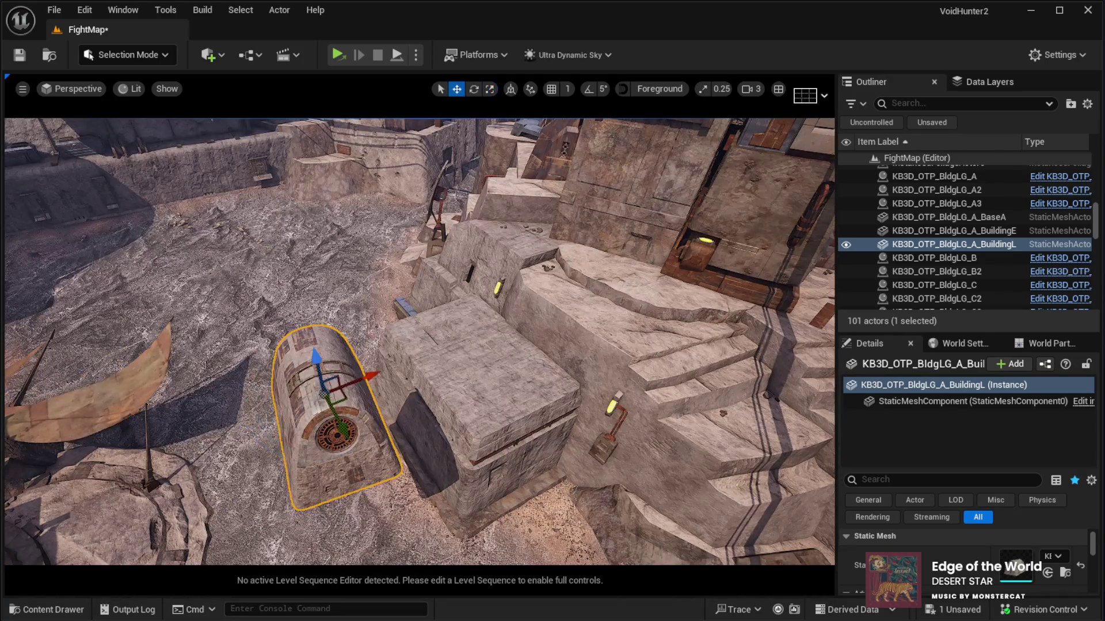
pyautogui.moveTo(329, 401)
pyautogui.mouseDown()
pyautogui.moveTo(491, 300)
pyautogui.moveTo(555, 302)
pyautogui.moveTo(500, 302)
pyautogui.moveTo(500, 276)
pyautogui.moveTo(501, 325)
pyautogui.mouseUp()
pyautogui.moveTo(439, 261); pyautogui.dragTo(412, 368)
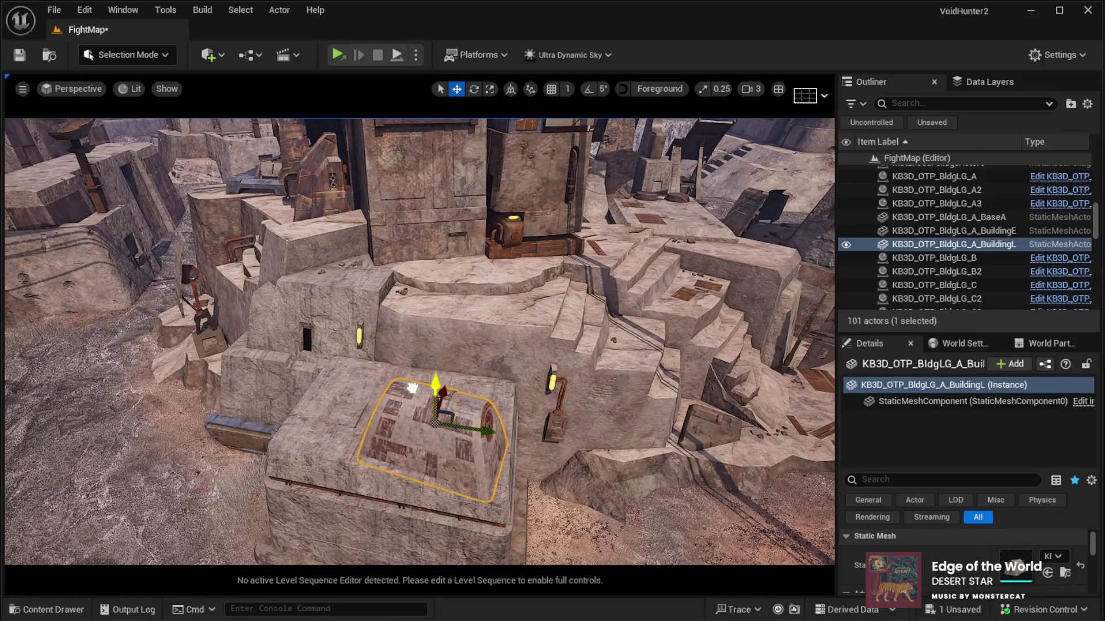
pyautogui.press('e')
pyautogui.moveTo(483, 397)
pyautogui.mouseDown()
pyautogui.moveTo(503, 405)
pyautogui.moveTo(493, 434)
pyautogui.moveTo(529, 439)
pyautogui.moveTo(507, 391)
pyautogui.moveTo(375, 443)
pyautogui.mouseUp()
pyautogui.scroll(5, 375, 443)
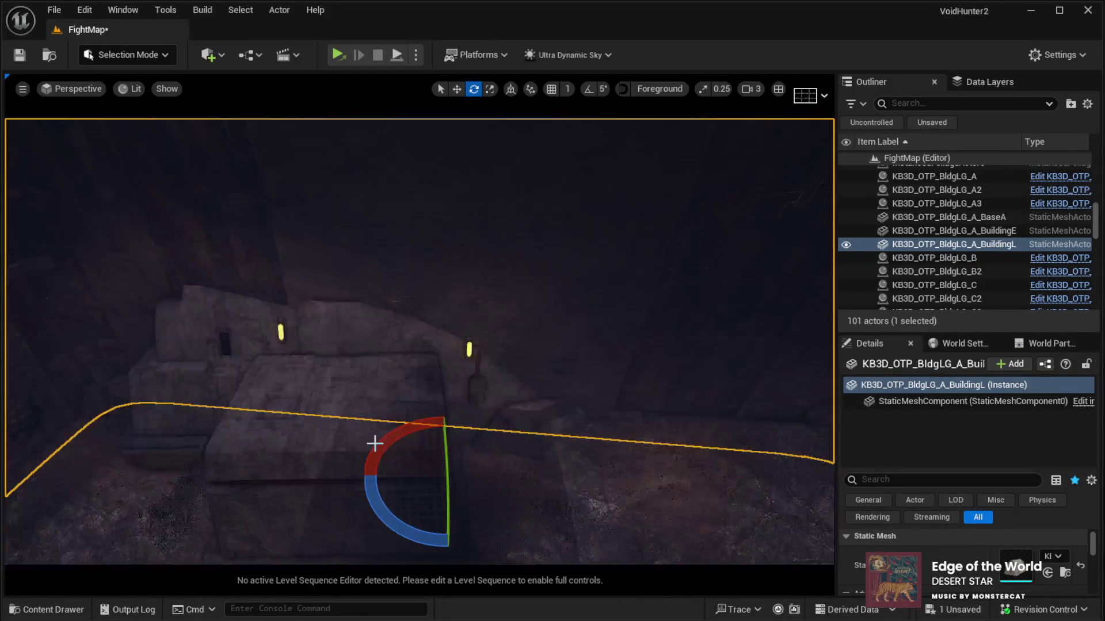
pyautogui.click(587, 89)
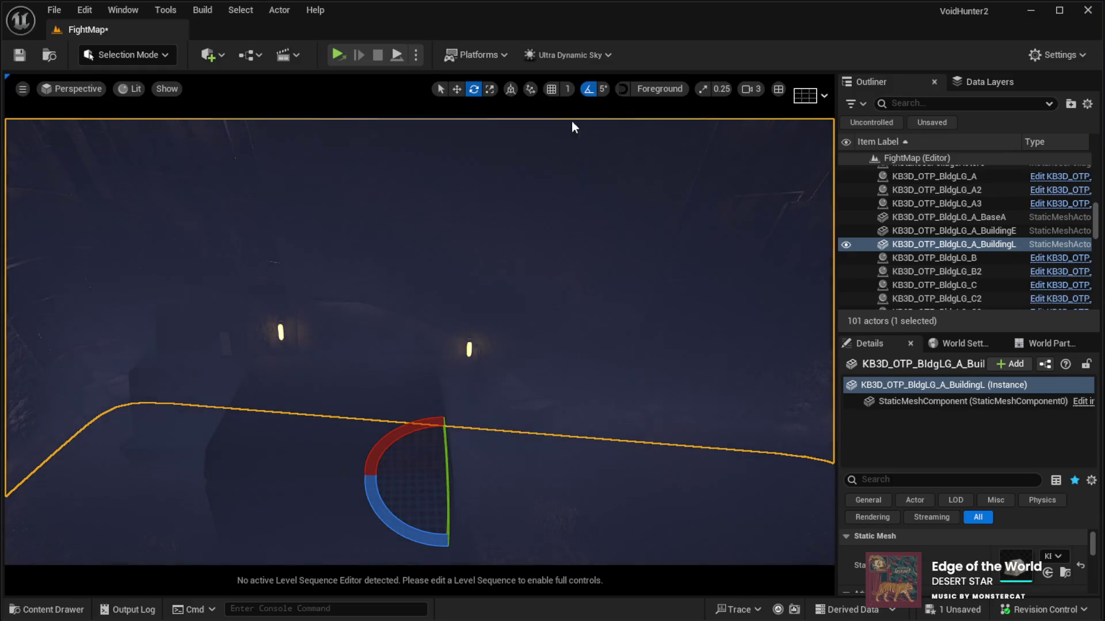
pyautogui.scroll(-10, 421, 467)
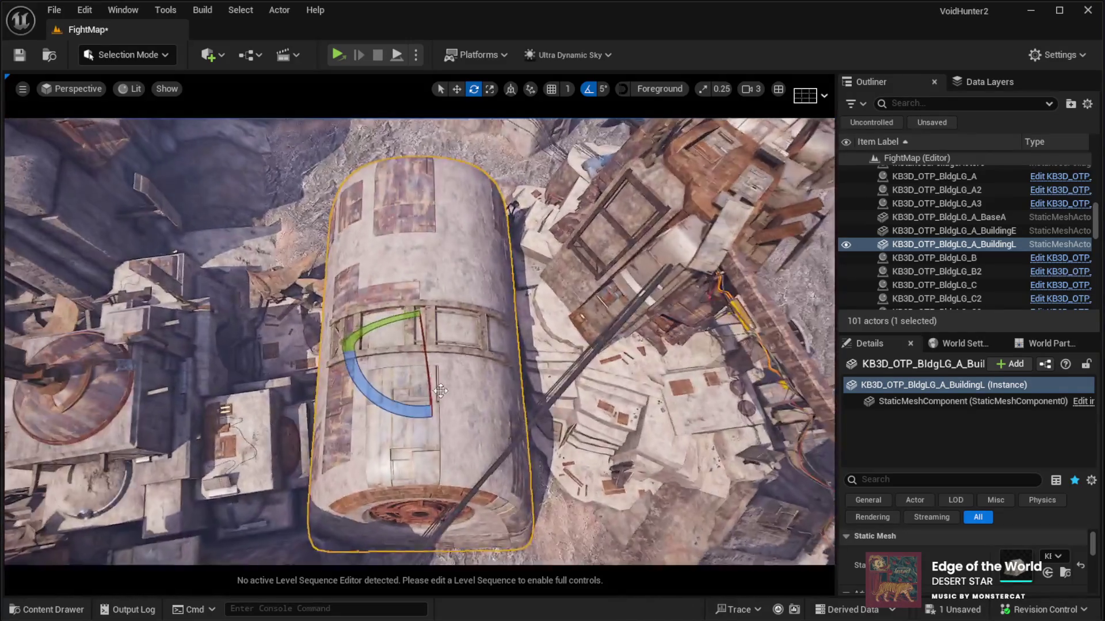
# Set the cylindrical building's Z rotation to -90.
pyautogui.click(564, 324)
pyautogui.scroll(5, 915, 546)
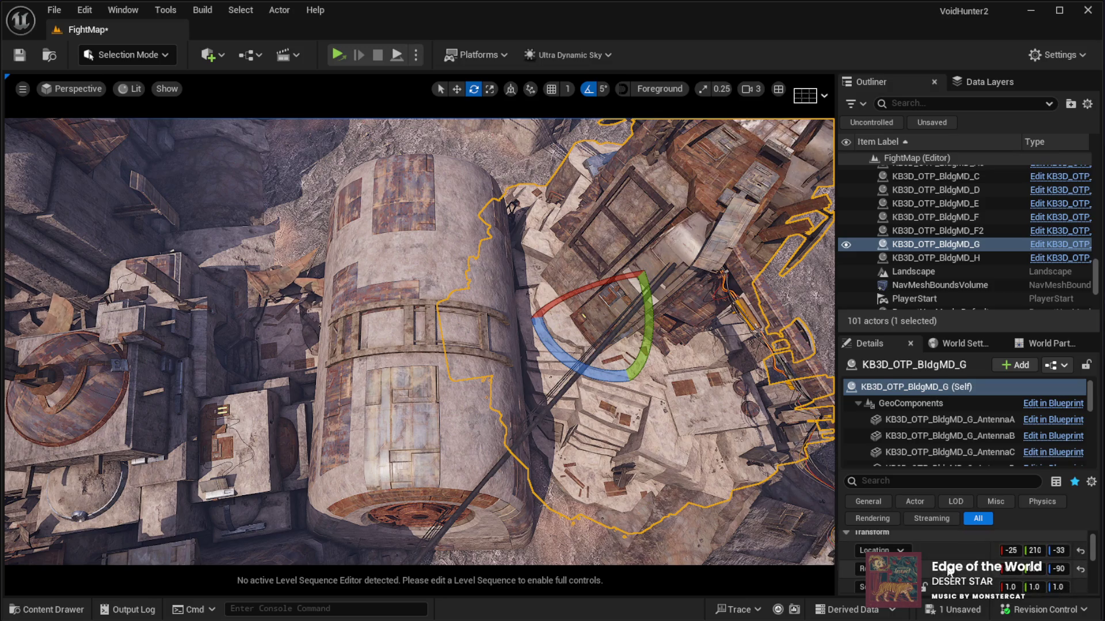
pyautogui.click(397, 391)
pyautogui.click(1057, 567)
pyautogui.write('-90')
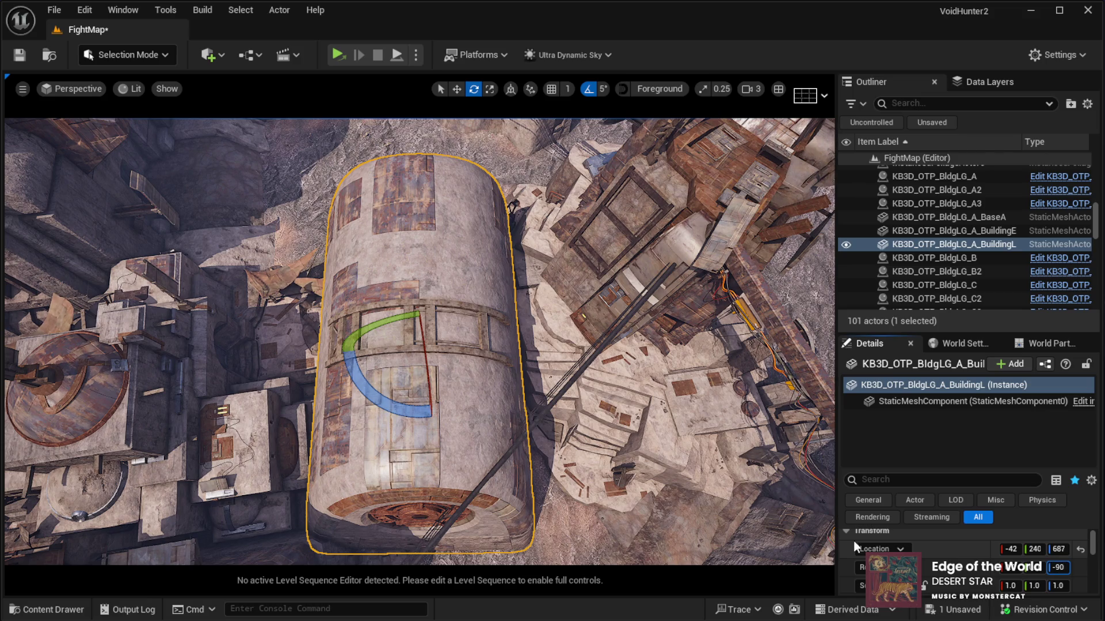
pyautogui.press('Return')
pyautogui.press('f')
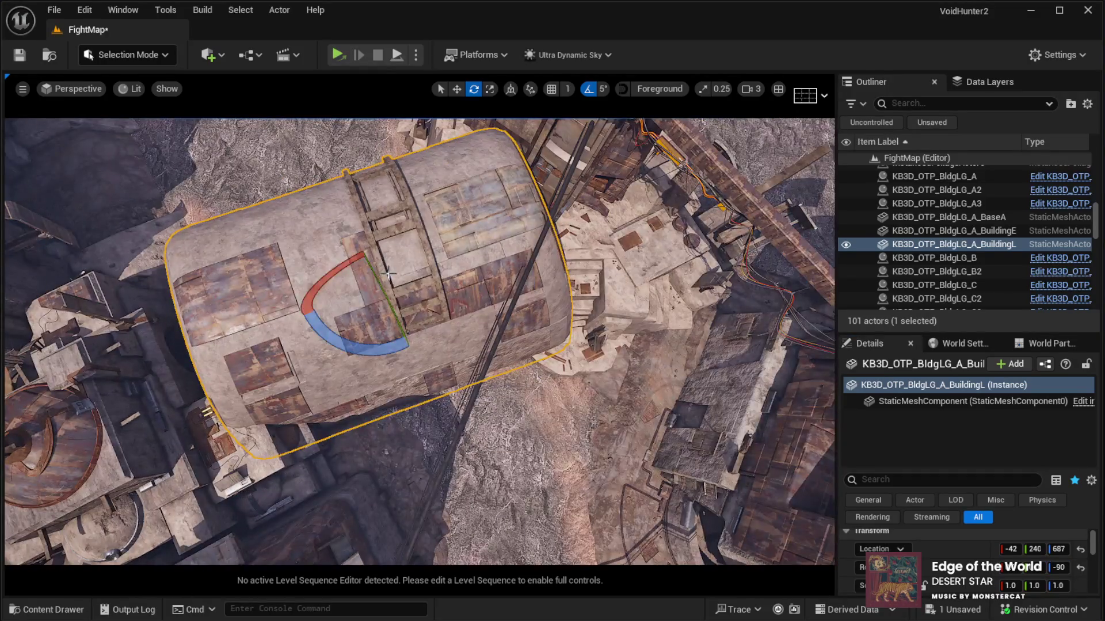
# Lower the building toward the ground, rotate it to -10 on Z and shift it slightly.
pyautogui.press('w')
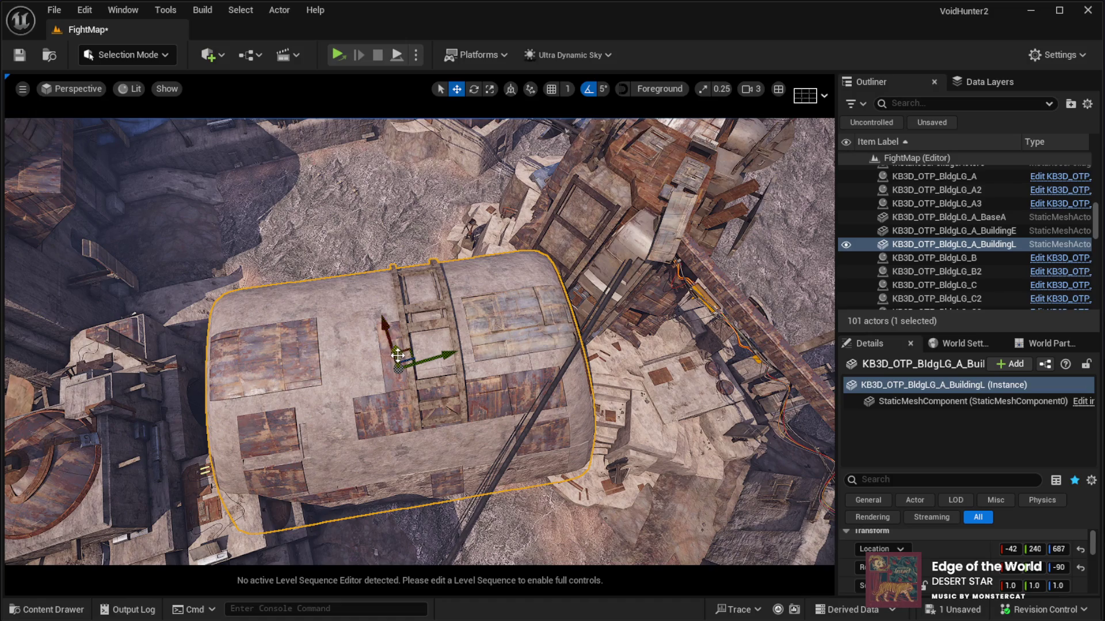
pyautogui.moveTo(396, 359); pyautogui.dragTo(399, 359)
pyautogui.moveTo(394, 371); pyautogui.dragTo(403, 354)
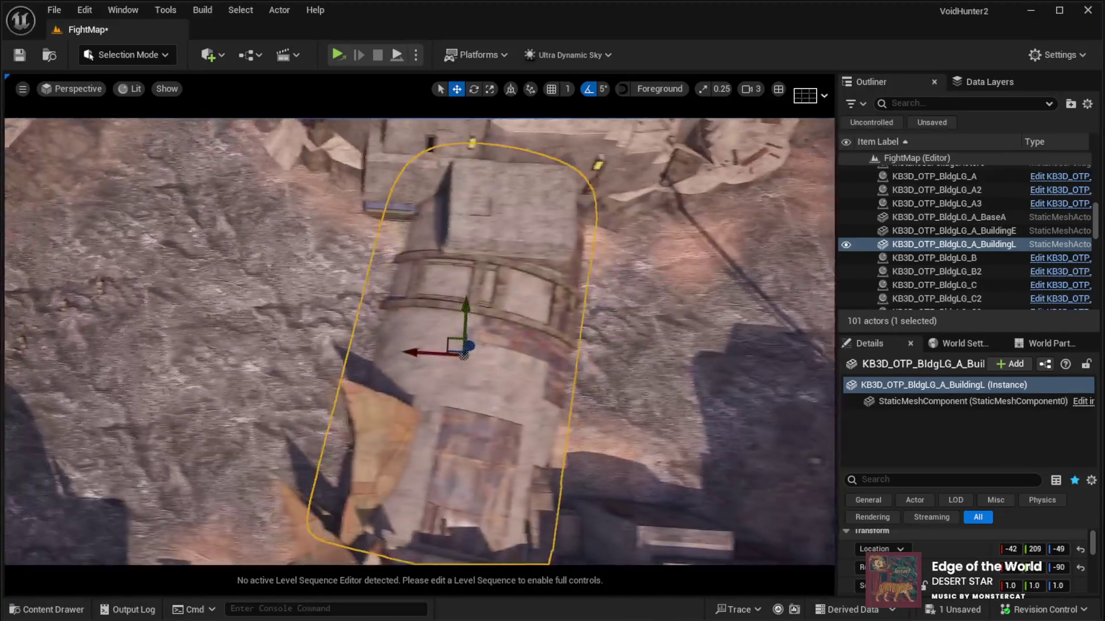
pyautogui.press('e')
pyautogui.moveTo(427, 420); pyautogui.dragTo(383, 374)
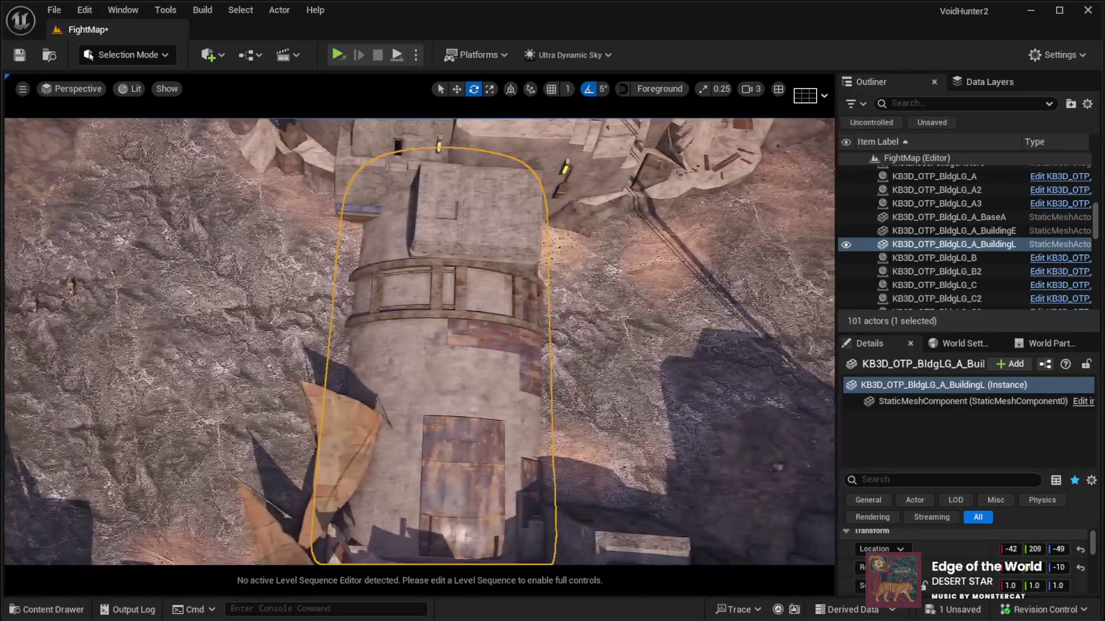
pyautogui.press('r')
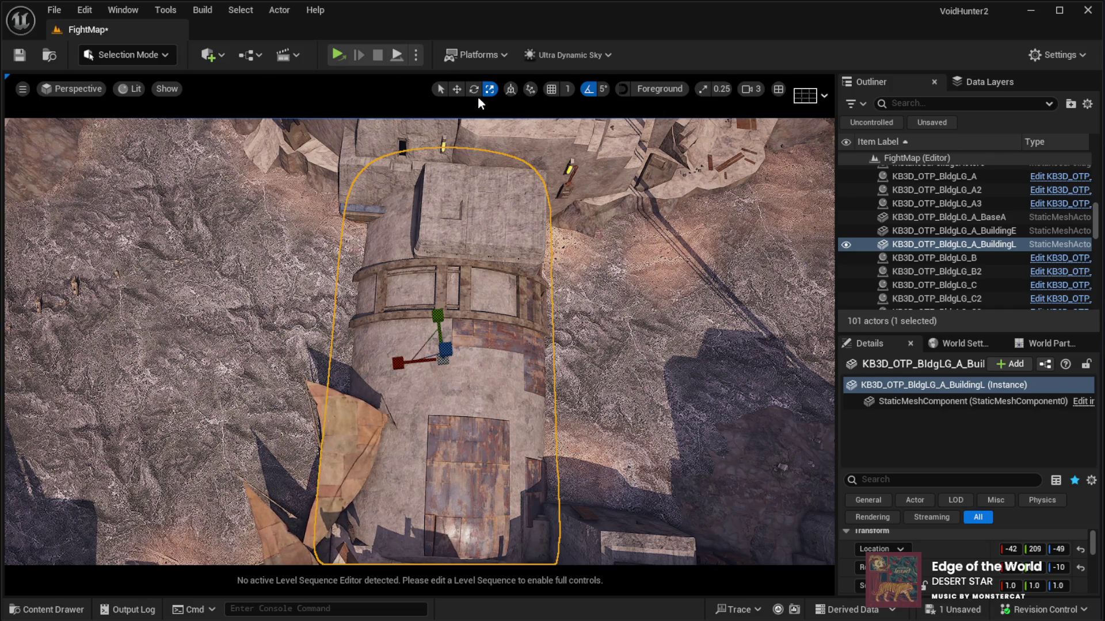
pyautogui.click(457, 90)
pyautogui.moveTo(449, 346)
pyautogui.mouseDown()
pyautogui.moveTo(480, 226)
pyautogui.moveTo(435, 305)
pyautogui.mouseUp()
# Shrink the building to 0.1 scale and raise it onto the stone block.
pyautogui.press('r')
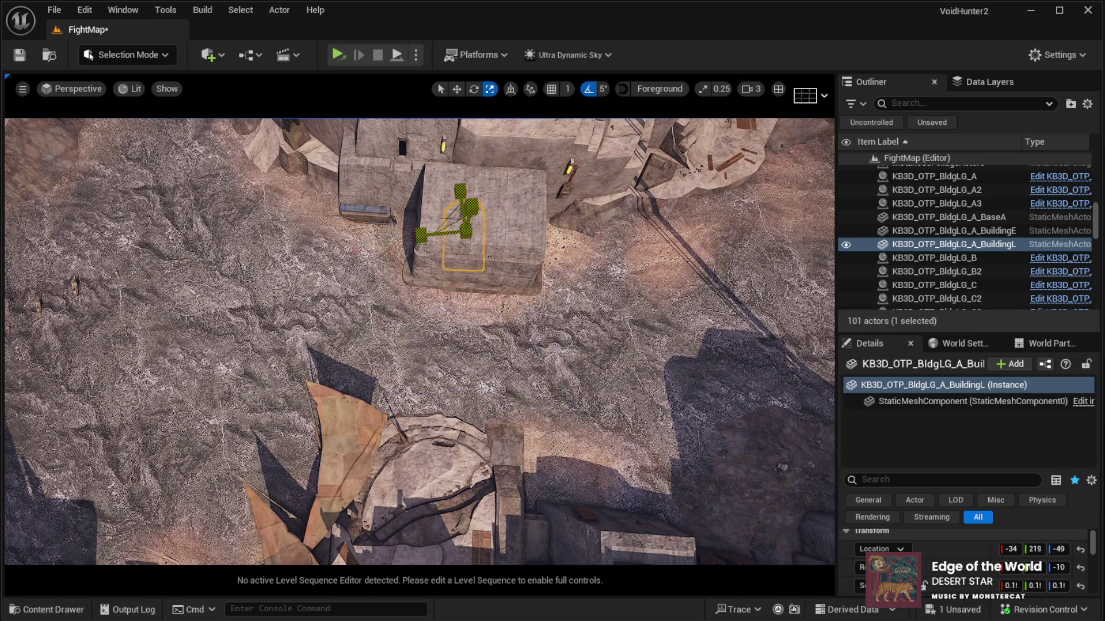
pyautogui.press('w')
pyautogui.press('f')
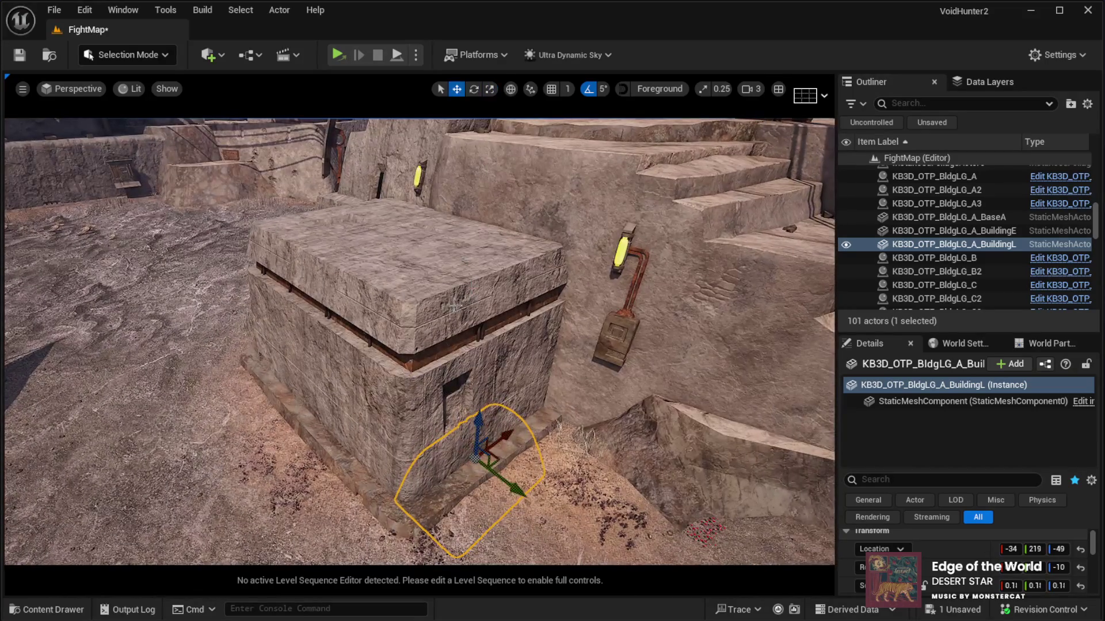
pyautogui.moveTo(474, 408)
pyautogui.mouseDown()
pyautogui.moveTo(506, 270)
pyautogui.moveTo(500, 173)
pyautogui.mouseUp()
pyautogui.press('f')
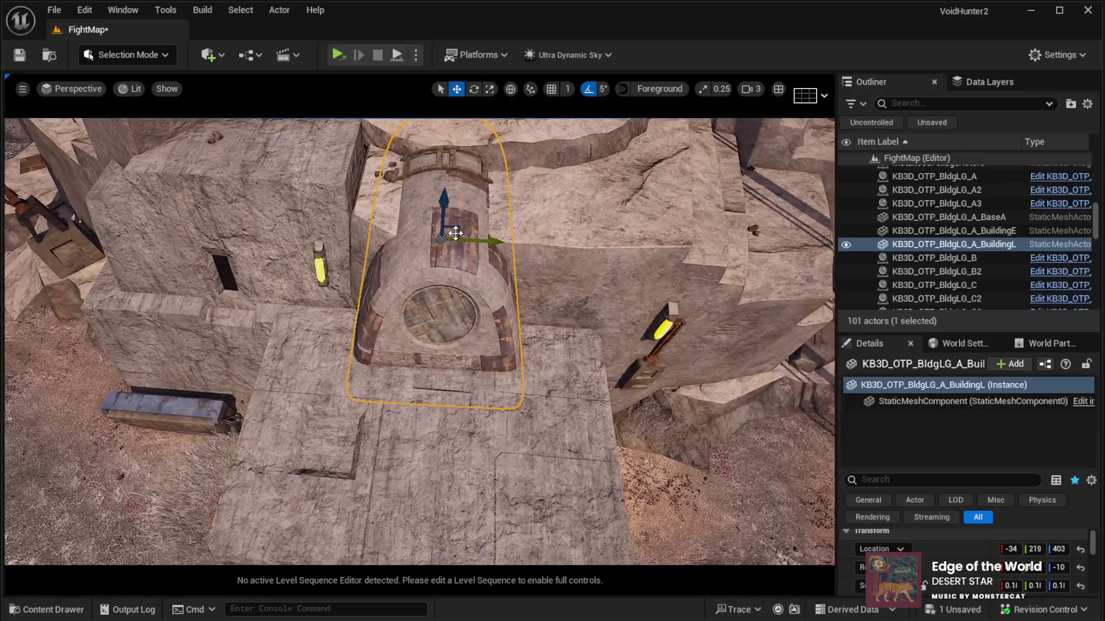
pyautogui.moveTo(454, 232)
pyautogui.mouseDown()
pyautogui.moveTo(420, 253)
pyautogui.moveTo(521, 232)
pyautogui.mouseUp()
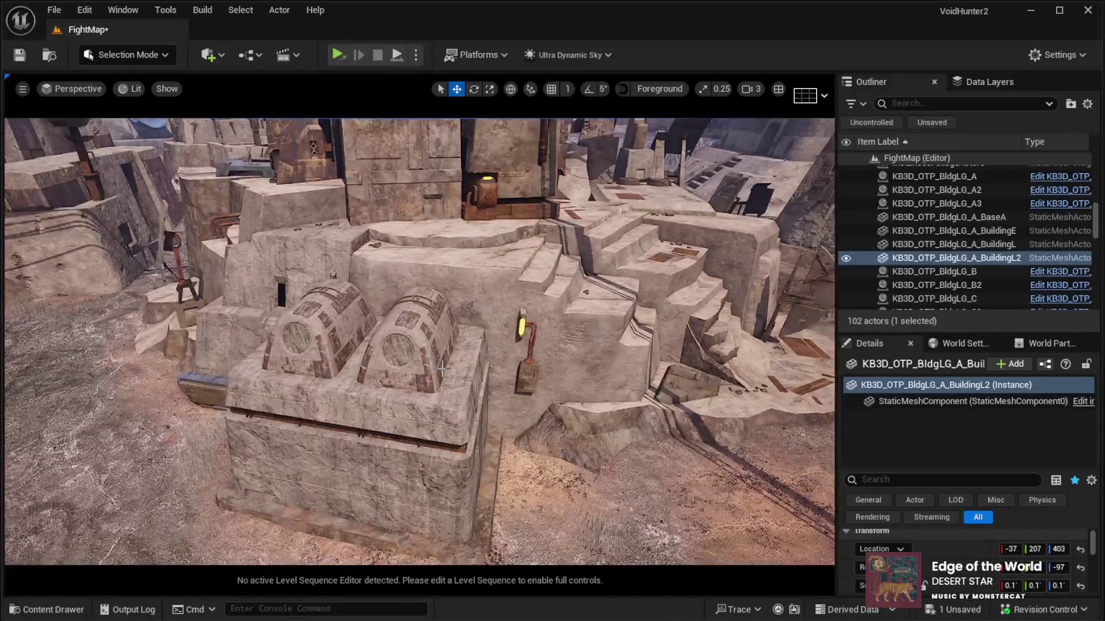
# Select both small domes and drag them slightly down to sit on the stone block.
pyautogui.click(402, 368)
pyautogui.keyDown('ctrl'); pyautogui.click(310, 351); pyautogui.keyUp('ctrl')
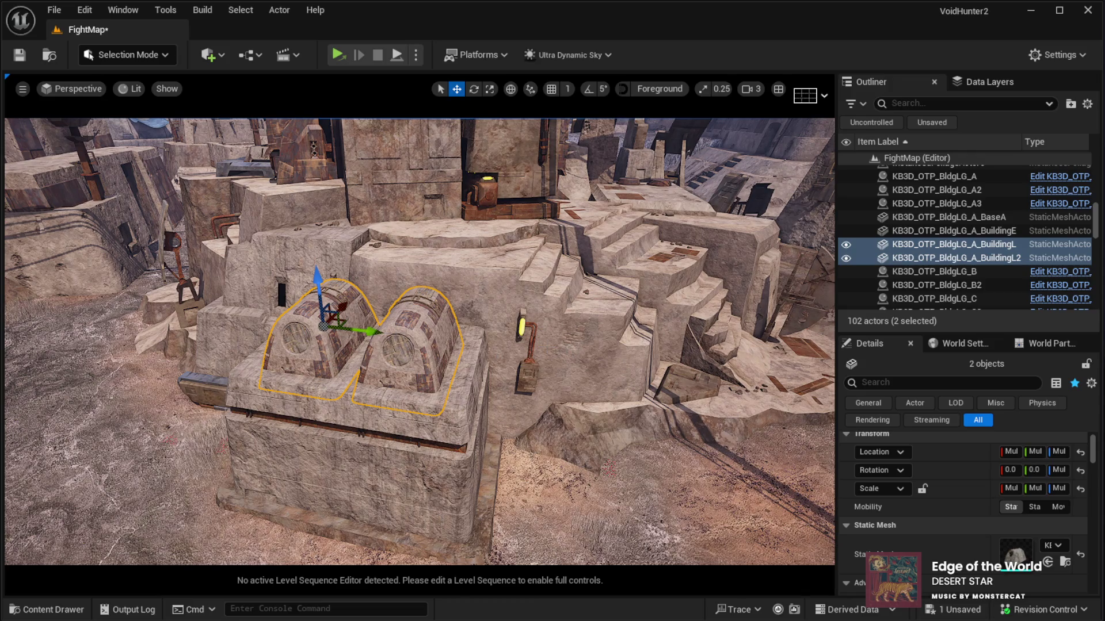
pyautogui.hotkey('ctrl', 'z')
pyautogui.hotkey('ctrl', 'y')
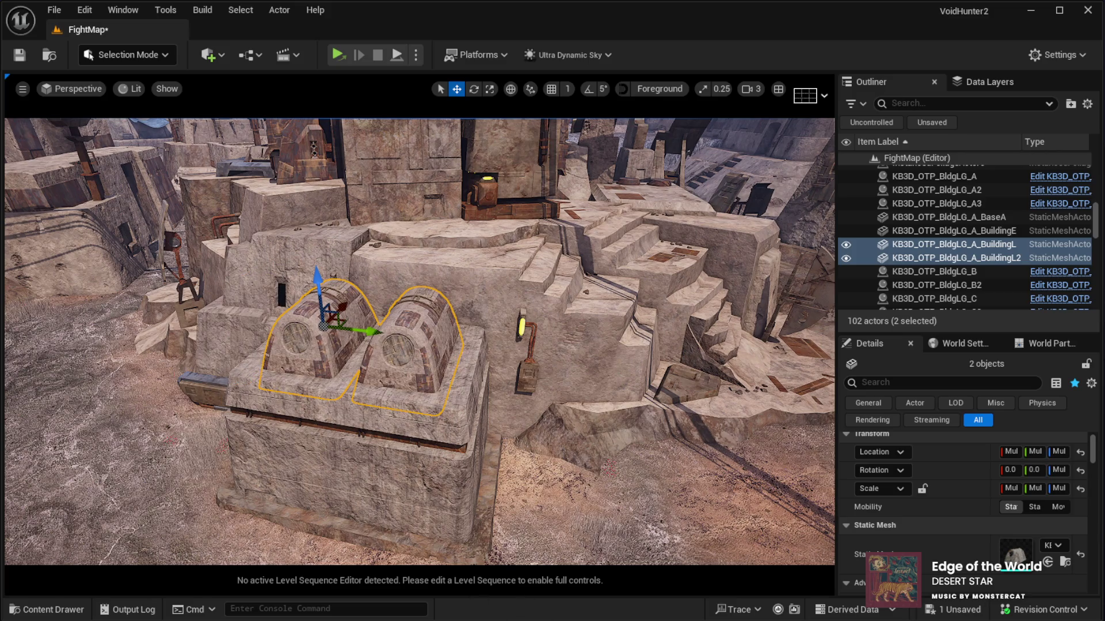
pyautogui.scroll(4, 366, 560)
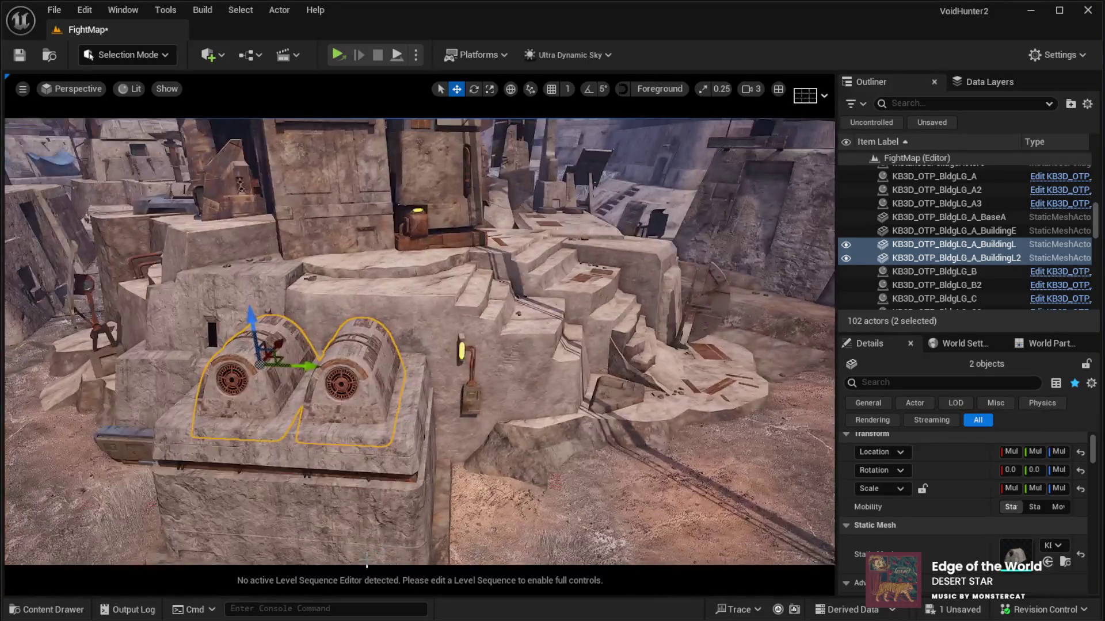
pyautogui.press('g')
pyautogui.scroll(5, 367, 559)
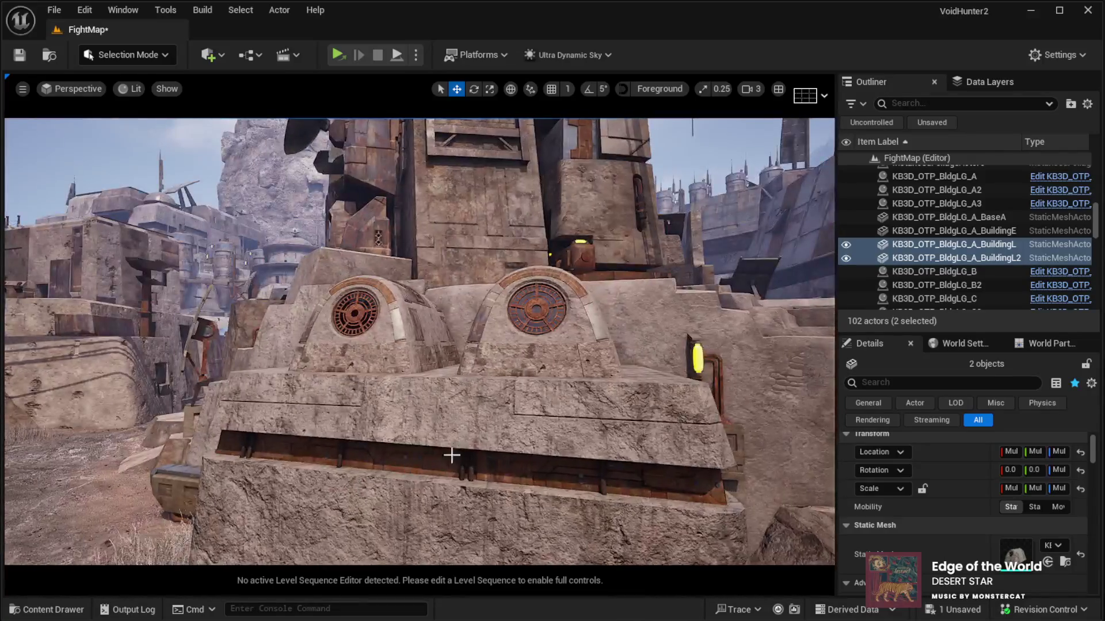
pyautogui.click(518, 357)
pyautogui.keyDown('ctrl'); pyautogui.click(420, 342); pyautogui.keyUp('ctrl')
pyautogui.moveTo(388, 305); pyautogui.dragTo(388, 326)
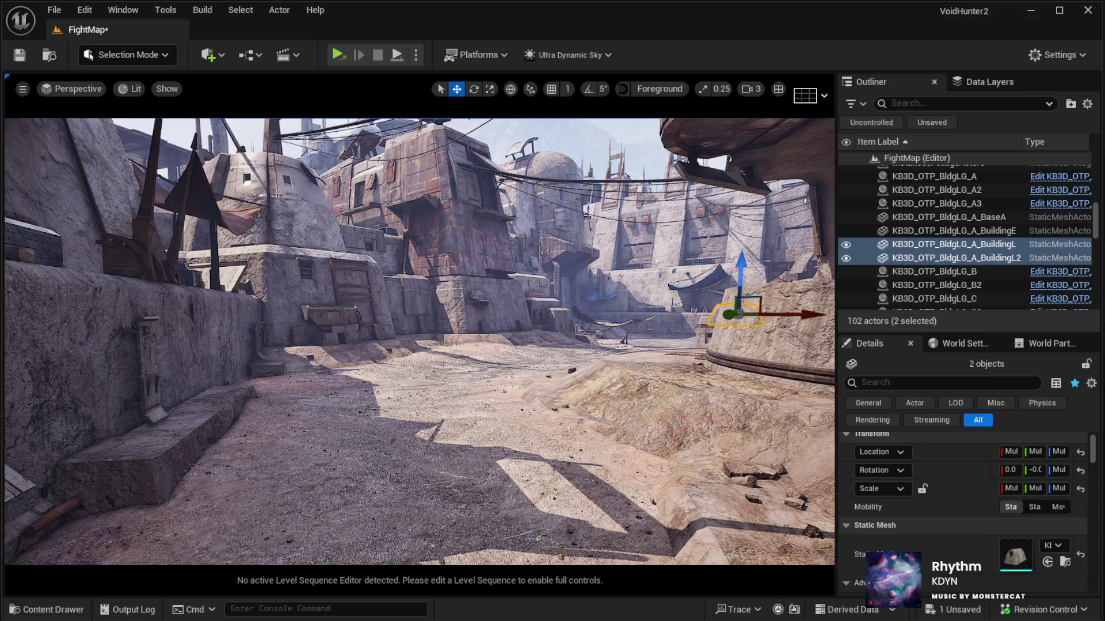
# Place the KB3D_OTP_BldgLG_G_RoofB canopy in the courtyard and push it further back.
pyautogui.moveTo(834, 368)
pyautogui.mouseDown()
pyautogui.moveTo(629, 382)
pyautogui.moveTo(592, 333)
pyautogui.moveTo(592, 344)
pyautogui.mouseUp()
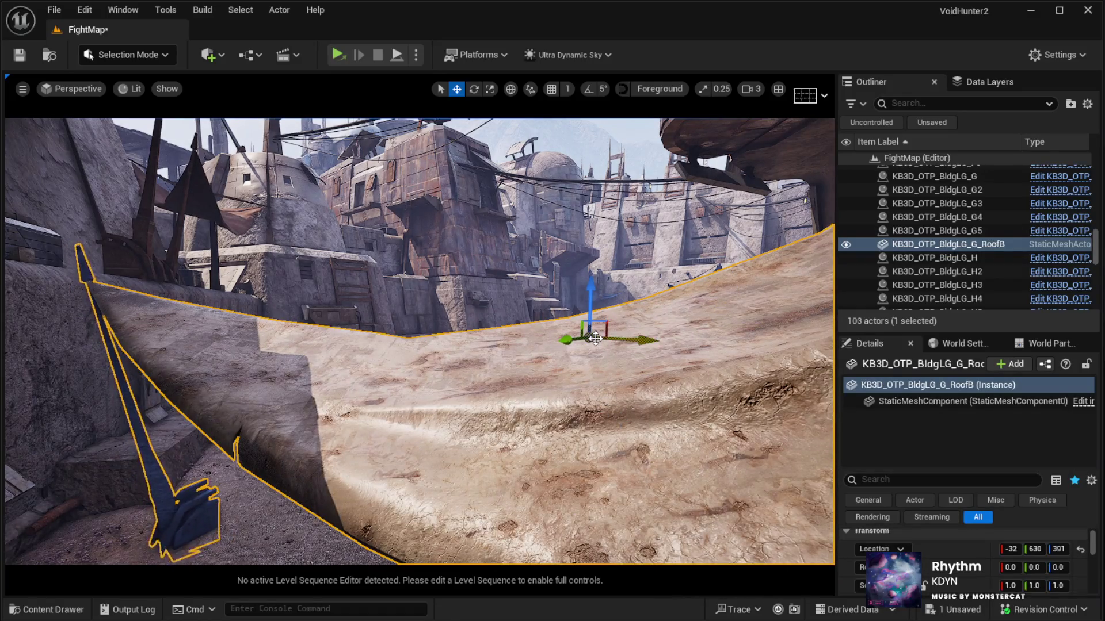
pyautogui.moveTo(597, 338); pyautogui.dragTo(521, 317)
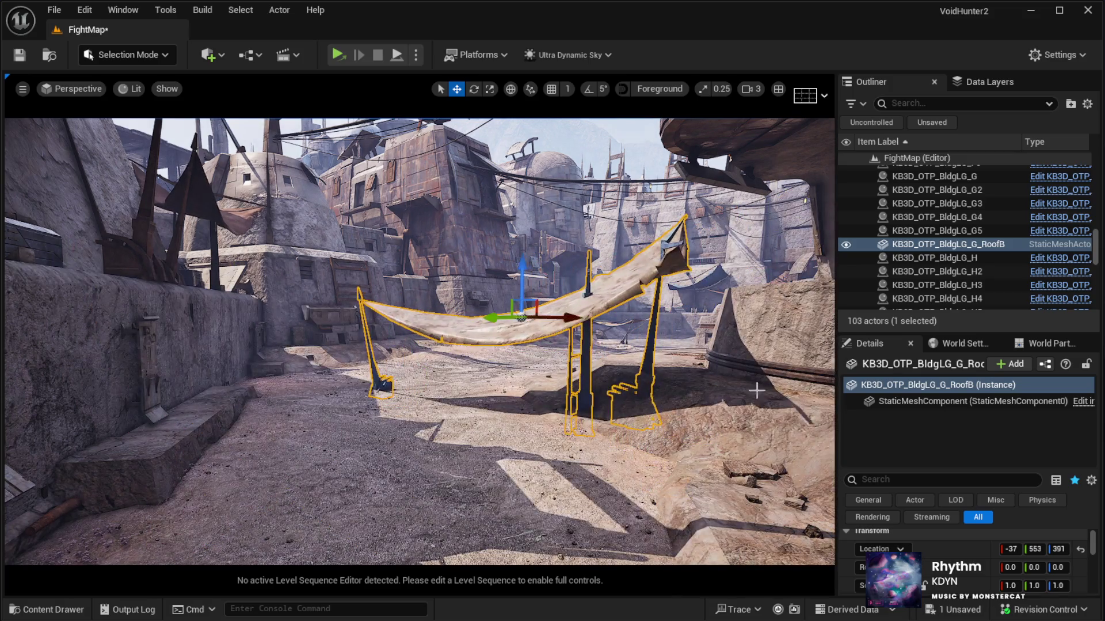
pyautogui.scroll(-6, 1063, 565)
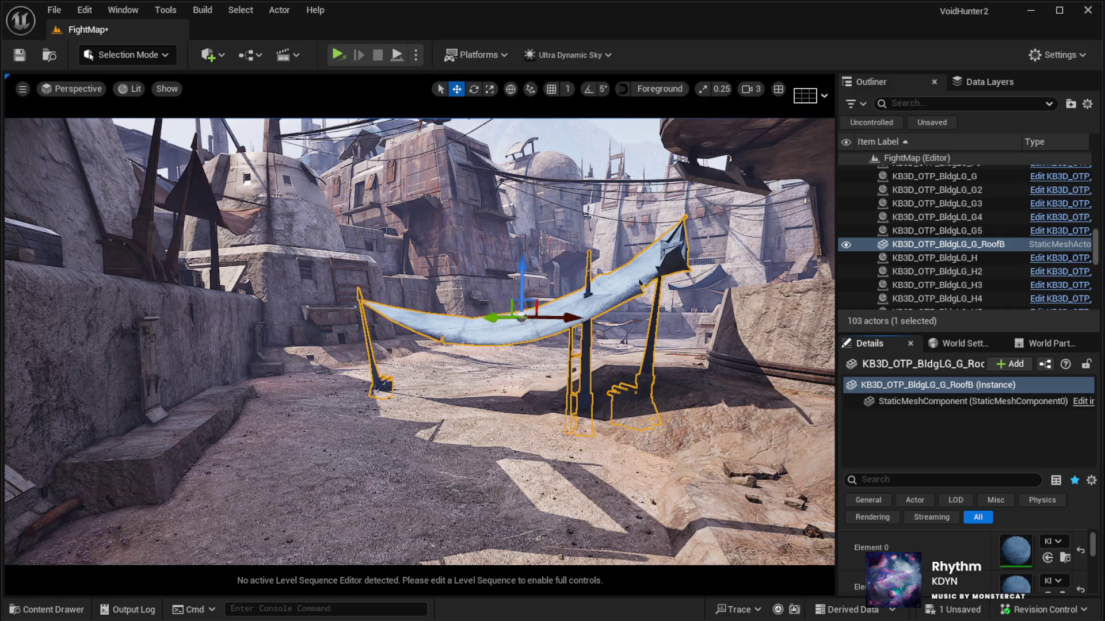
pyautogui.scroll(3, 1093, 549)
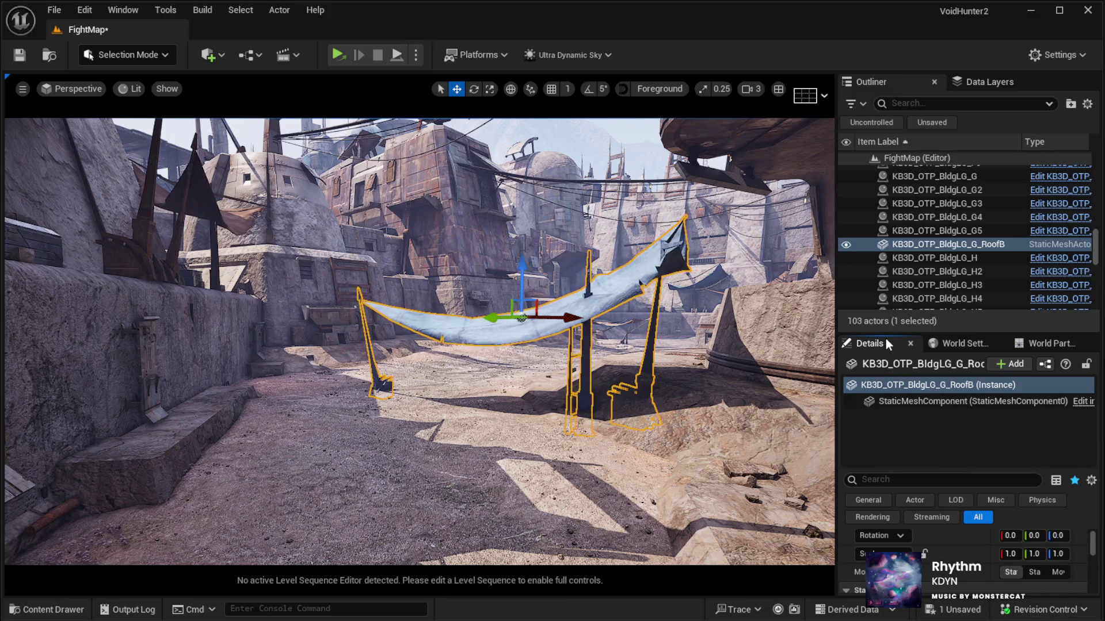
pyautogui.moveTo(880, 334); pyautogui.dragTo(880, 178)
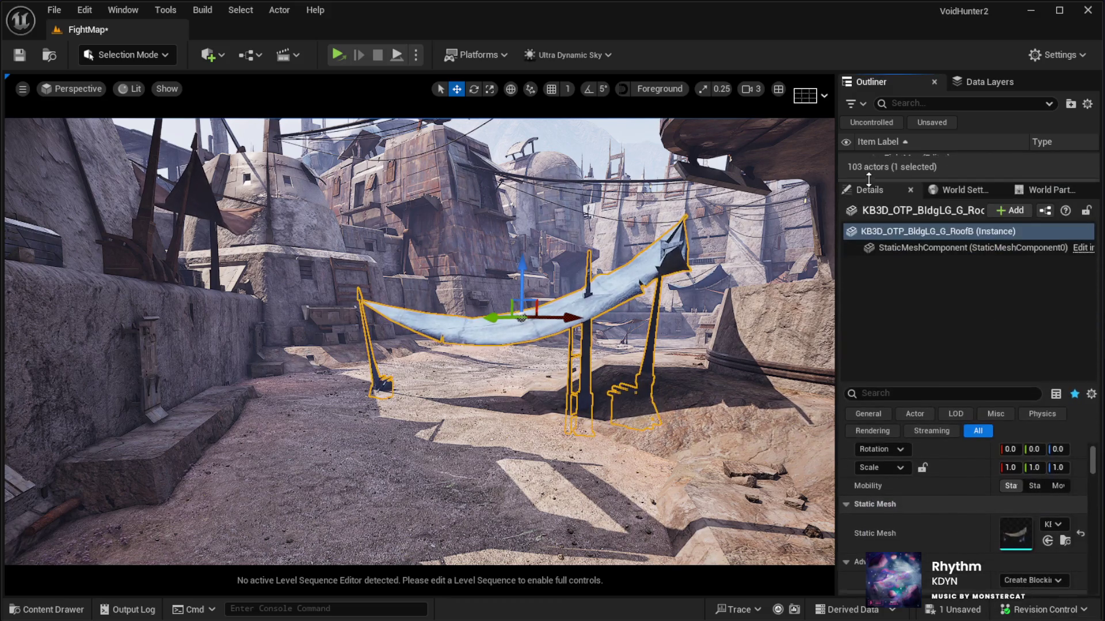
pyautogui.scroll(-3, 978, 521)
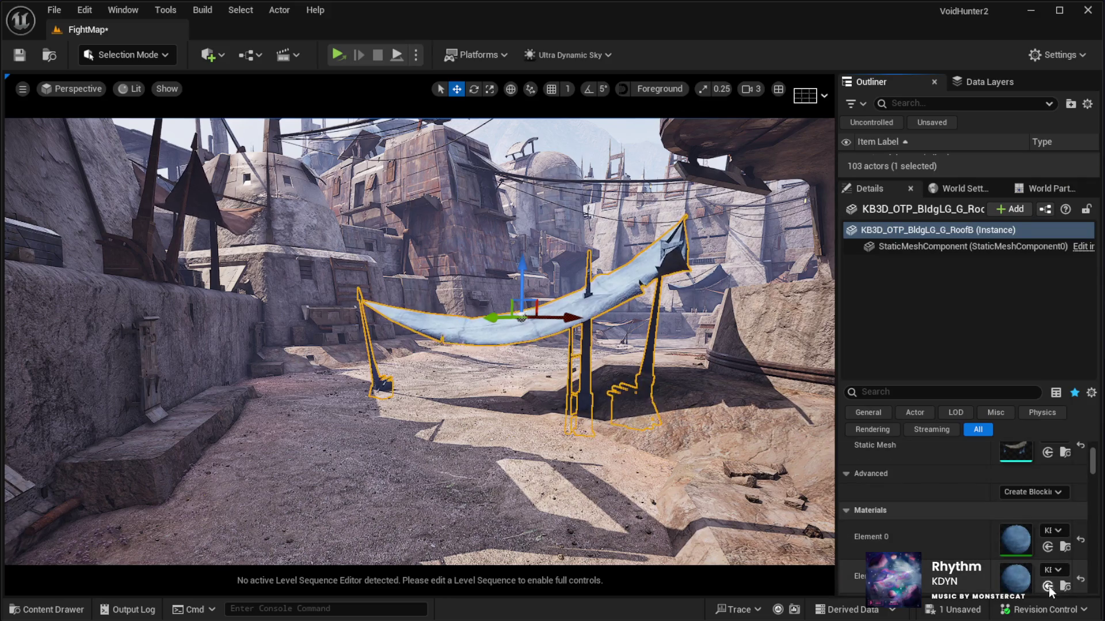
pyautogui.press('Up')
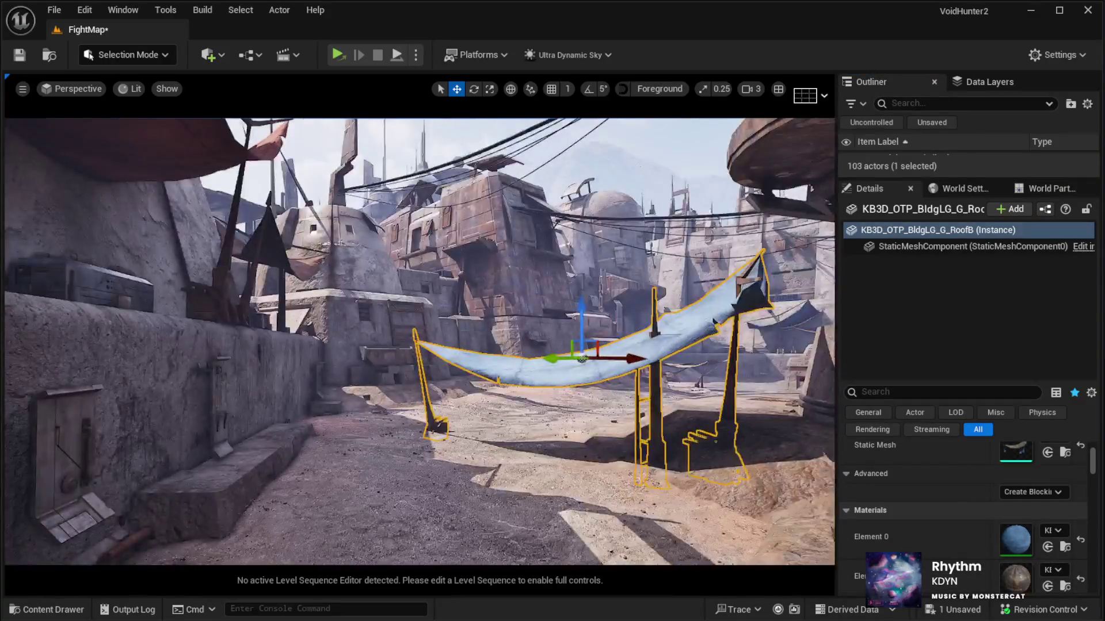
# Frame the RoofB canopy, turn it about its vertical axis and shift it up-left.
pyautogui.press('f')
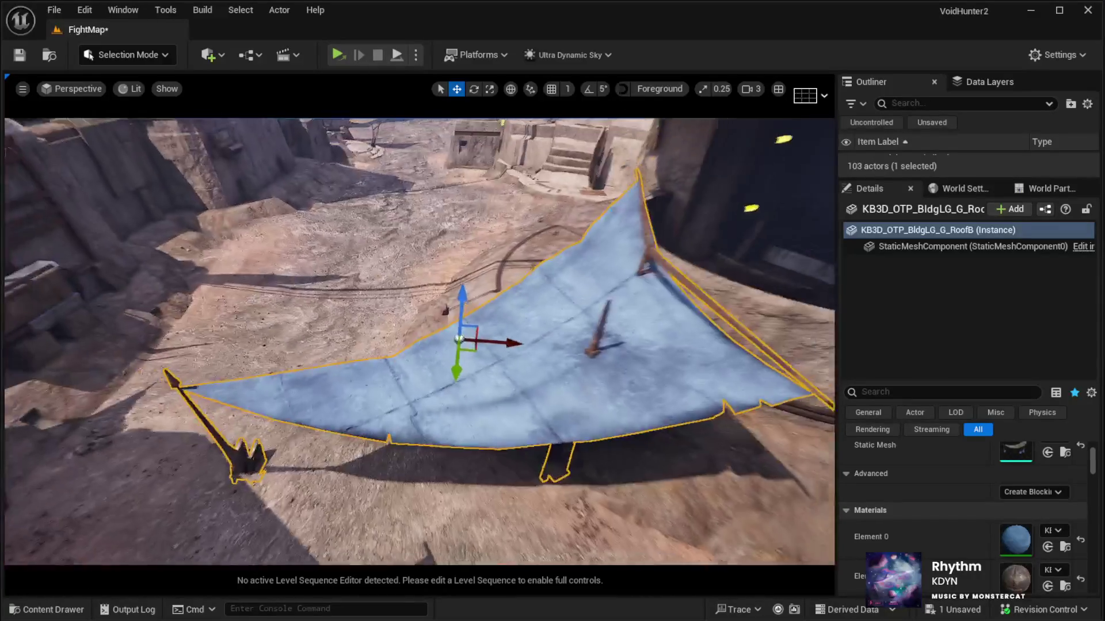
pyautogui.press('e')
pyautogui.moveTo(448, 416); pyautogui.dragTo(473, 414)
pyautogui.press('w')
pyautogui.moveTo(457, 348)
pyautogui.mouseDown()
pyautogui.moveTo(278, 230)
pyautogui.moveTo(368, 271)
pyautogui.moveTo(495, 364)
pyautogui.moveTo(436, 409)
pyautogui.mouseUp()
pyautogui.press('e')
pyautogui.moveTo(529, 374)
pyautogui.mouseDown()
pyautogui.moveTo(502, 333)
pyautogui.moveTo(483, 380)
pyautogui.moveTo(437, 397)
pyautogui.moveTo(357, 345)
pyautogui.moveTo(400, 401)
pyautogui.mouseUp()
# Scale the canopy up larger and tilt it further into position.
pyautogui.press('r')
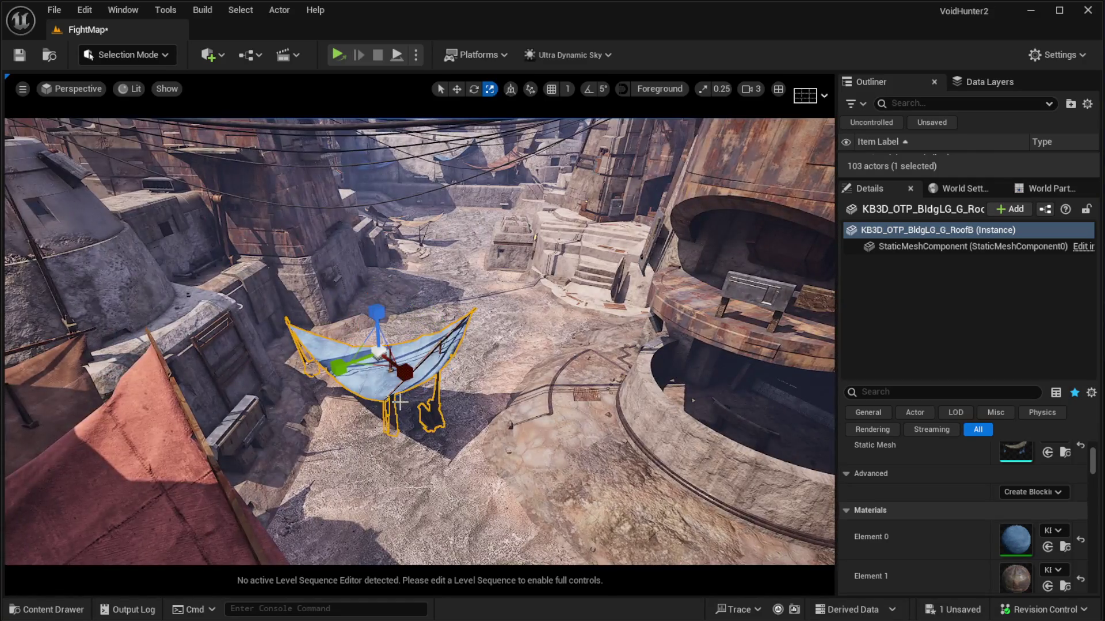
pyautogui.moveTo(379, 352)
pyautogui.mouseDown()
pyautogui.moveTo(422, 337)
pyautogui.moveTo(380, 368)
pyautogui.moveTo(384, 410)
pyautogui.mouseUp()
pyautogui.press('e')
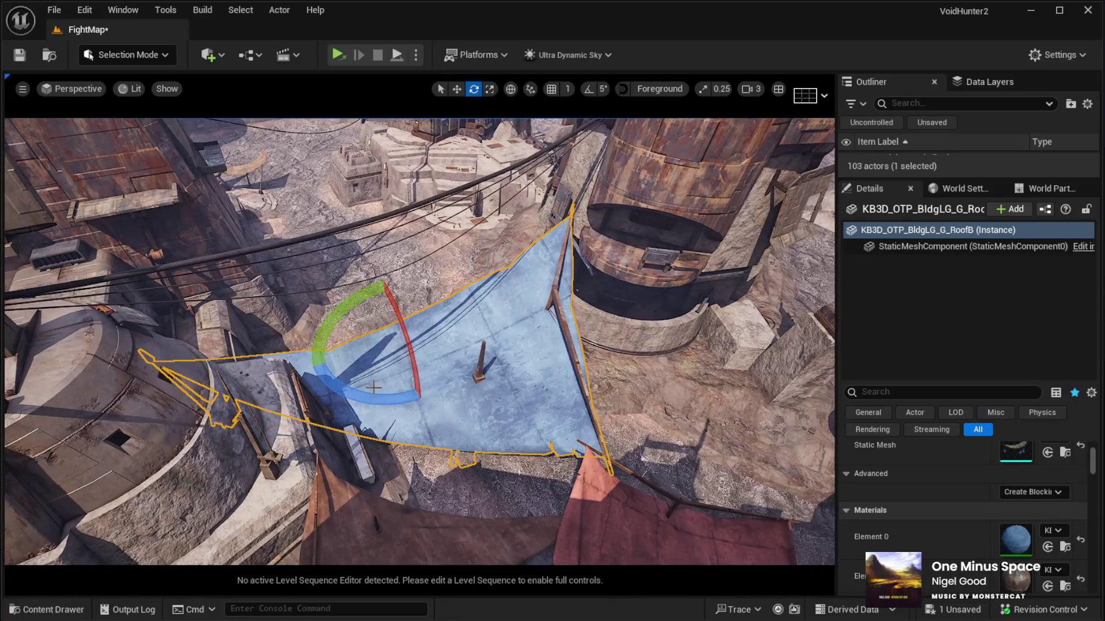
pyautogui.moveTo(446, 313)
pyautogui.mouseDown()
pyautogui.moveTo(407, 364)
pyautogui.moveTo(393, 230)
pyautogui.mouseUp()
pyautogui.press('w')
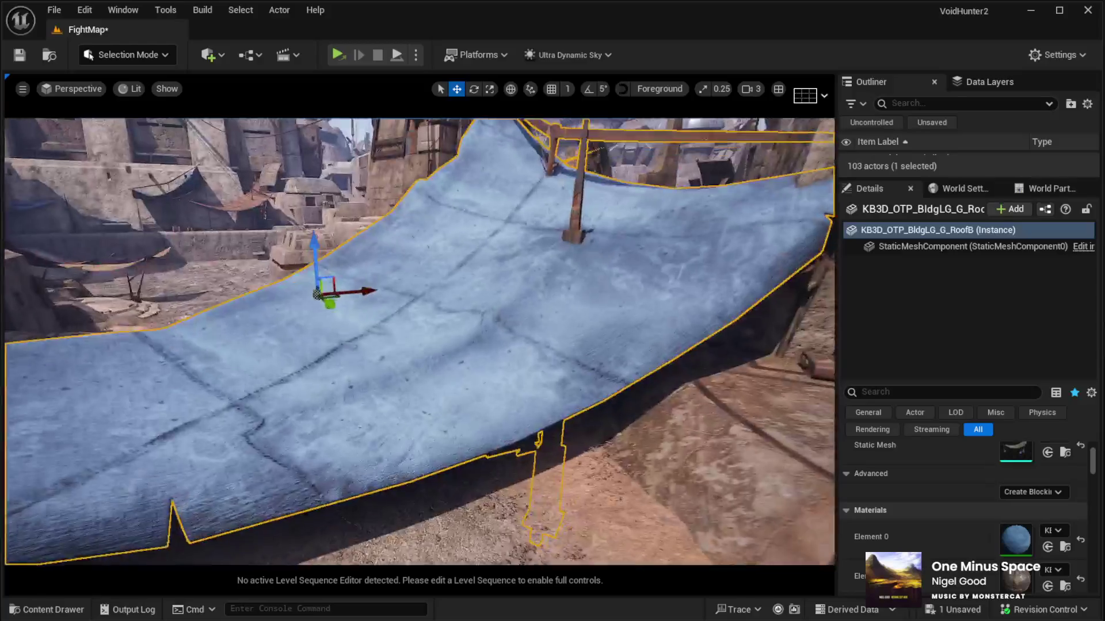
# Move the canopy up and left from a raised view, then delete it.
pyautogui.press('e')
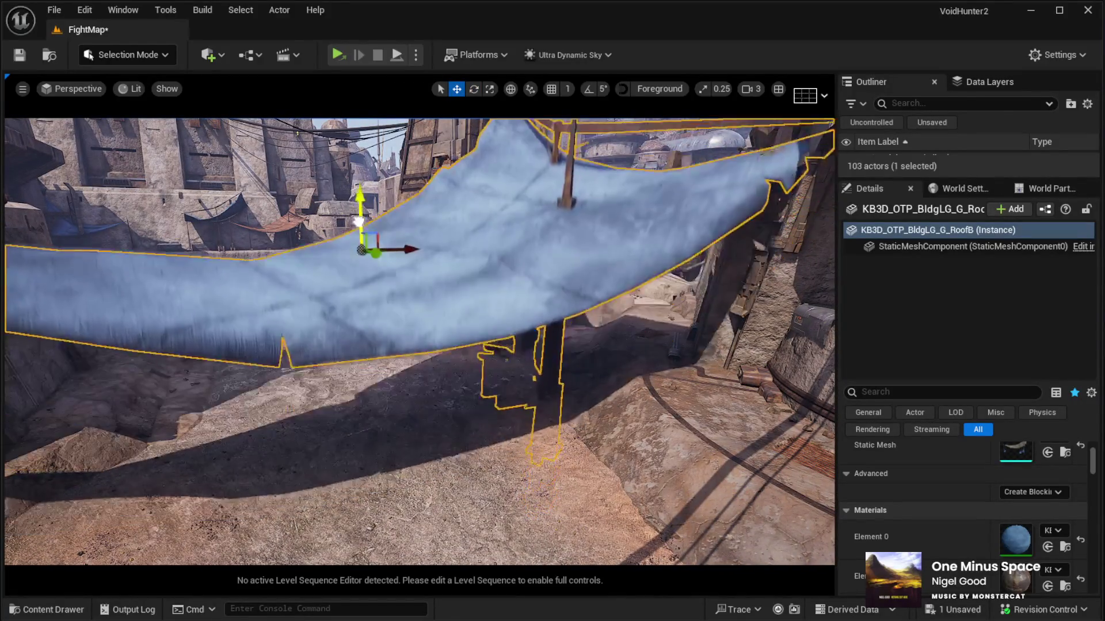
pyautogui.moveTo(346, 205)
pyautogui.mouseDown()
pyautogui.moveTo(379, 242)
pyautogui.moveTo(345, 287)
pyautogui.moveTo(392, 242)
pyautogui.moveTo(374, 270)
pyautogui.moveTo(356, 247)
pyautogui.moveTo(391, 277)
pyautogui.mouseUp()
pyautogui.press('e')
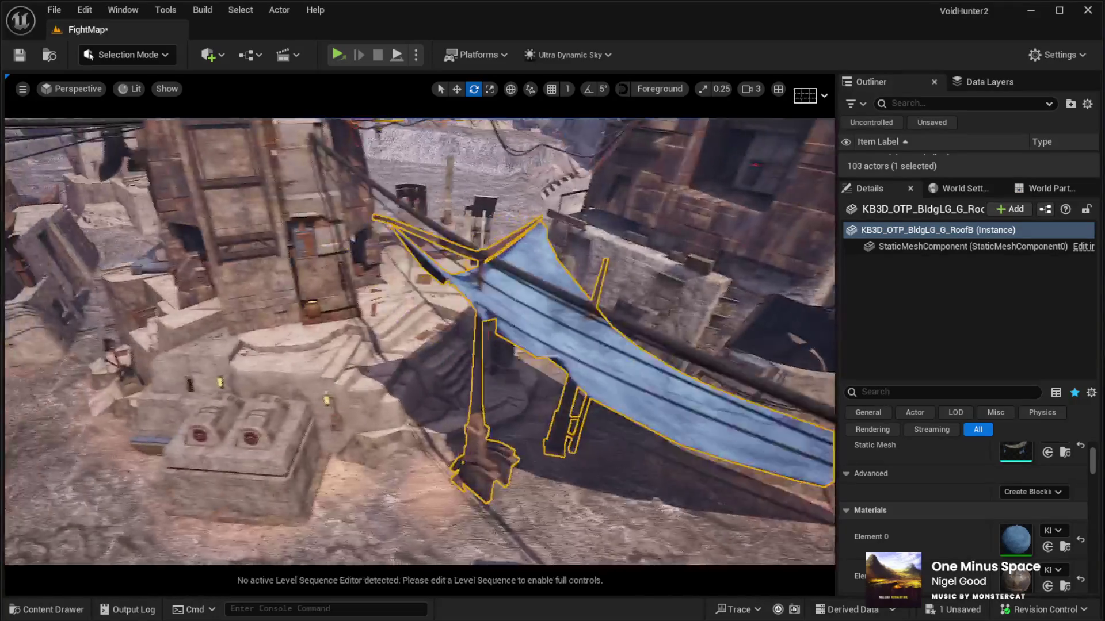
pyautogui.moveTo(449, 403); pyautogui.dragTo(465, 425)
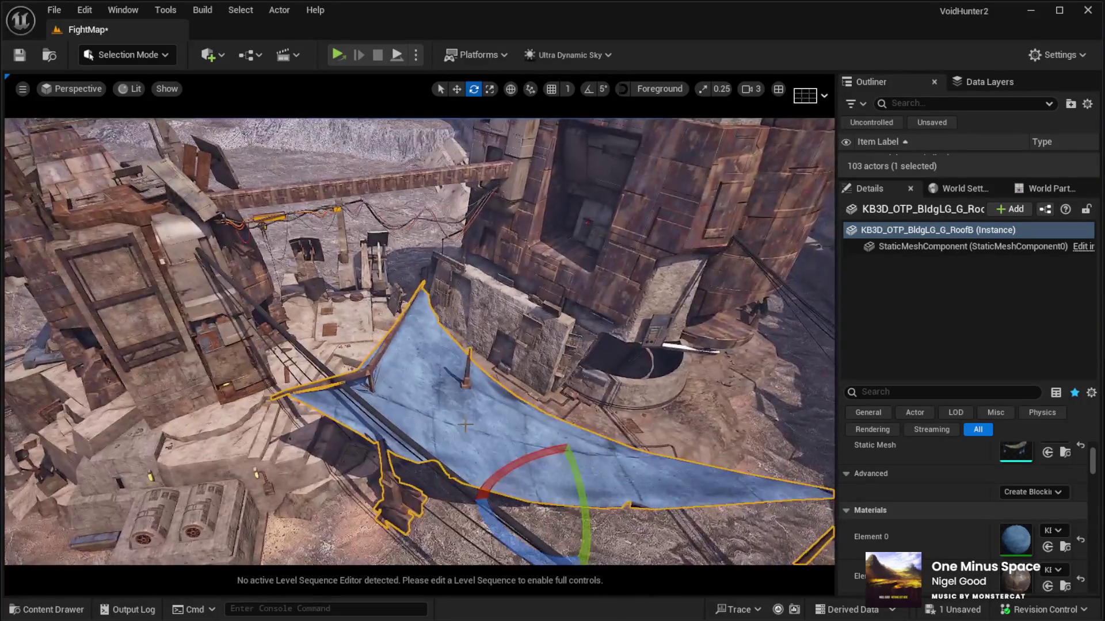
pyautogui.press('w')
pyautogui.moveTo(554, 472)
pyautogui.mouseDown()
pyautogui.moveTo(549, 443)
pyautogui.moveTo(410, 341)
pyautogui.moveTo(446, 358)
pyautogui.moveTo(518, 219)
pyautogui.moveTo(421, 278)
pyautogui.moveTo(567, 292)
pyautogui.moveTo(534, 328)
pyautogui.mouseUp()
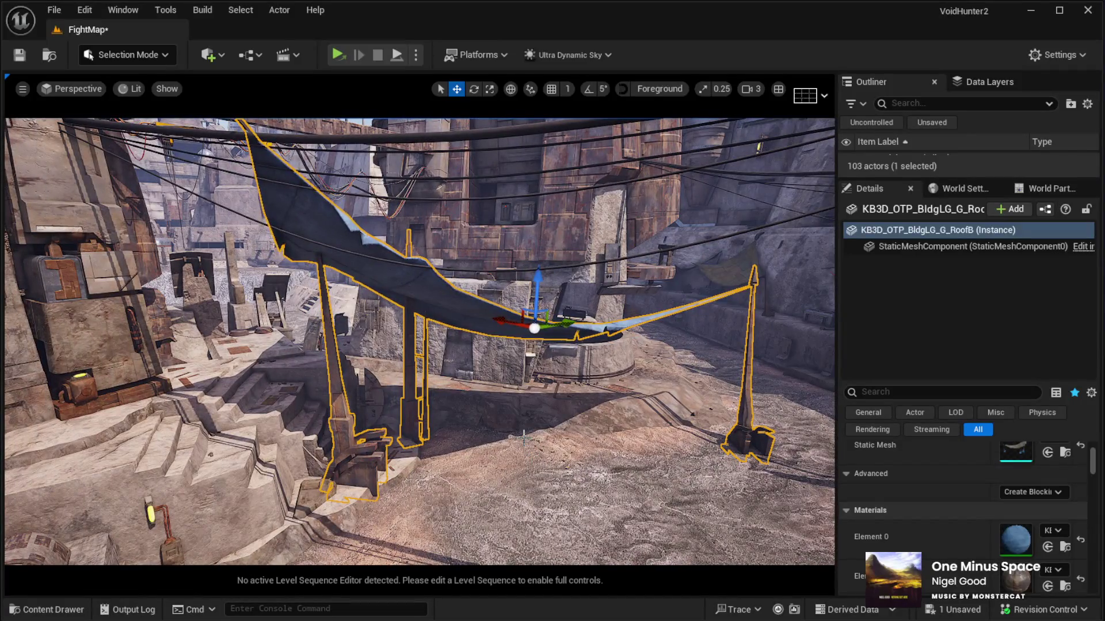
pyautogui.press('Delete')
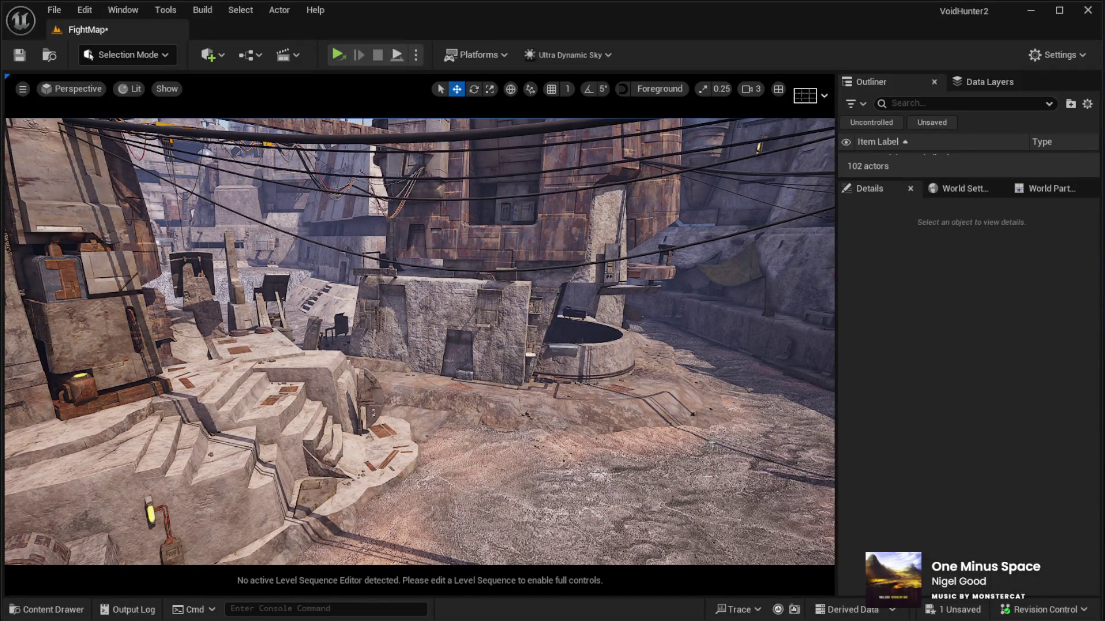
# Restore the deleted RoofB canopy and place a KB3D_OTP_BldgLG_G_RoofA canopy beside the pole.
pyautogui.hotkey('ctrl', 'z')
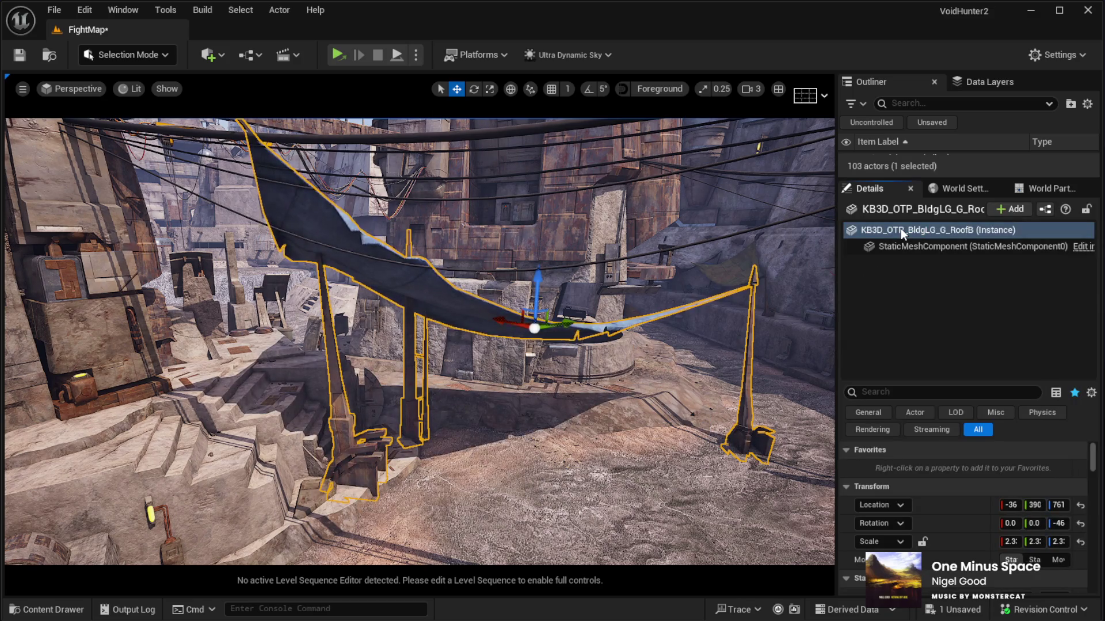
pyautogui.moveTo(914, 179); pyautogui.dragTo(909, 235)
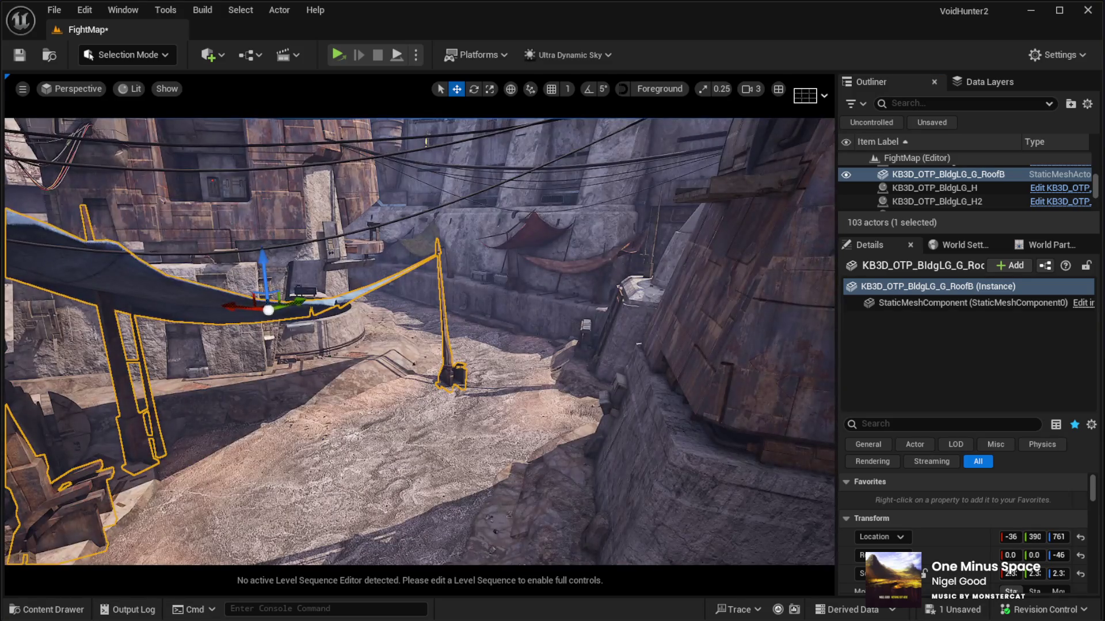
pyautogui.moveTo(829, 403)
pyautogui.mouseDown()
pyautogui.moveTo(505, 419)
pyautogui.moveTo(382, 461)
pyautogui.moveTo(413, 466)
pyautogui.moveTo(408, 506)
pyautogui.moveTo(403, 351)
pyautogui.mouseUp()
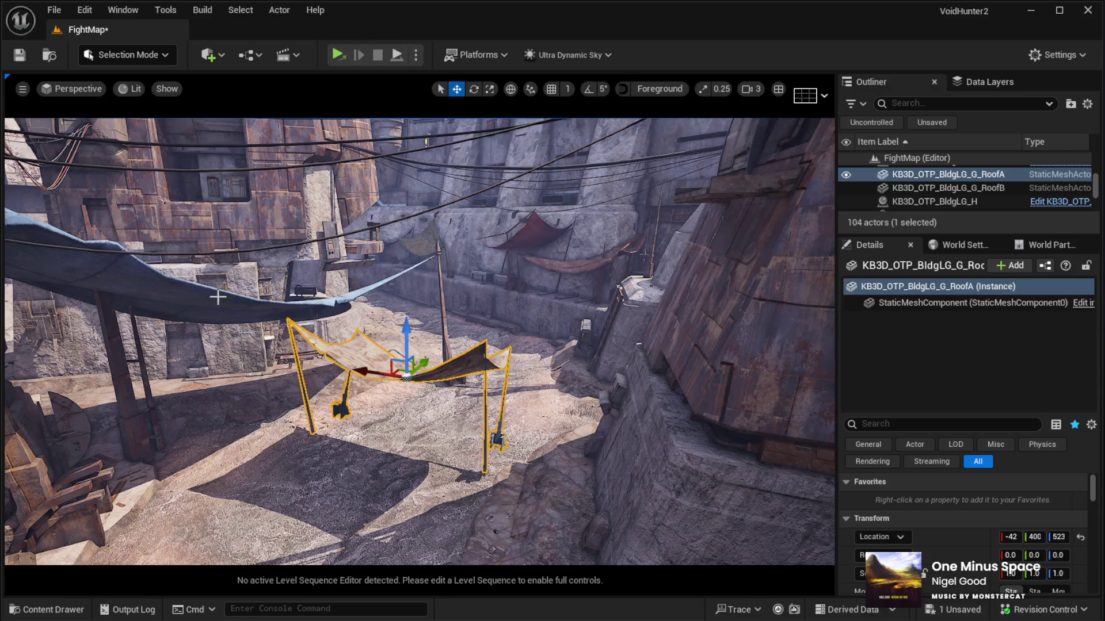
pyautogui.click(217, 295)
pyautogui.scroll(-5, 978, 518)
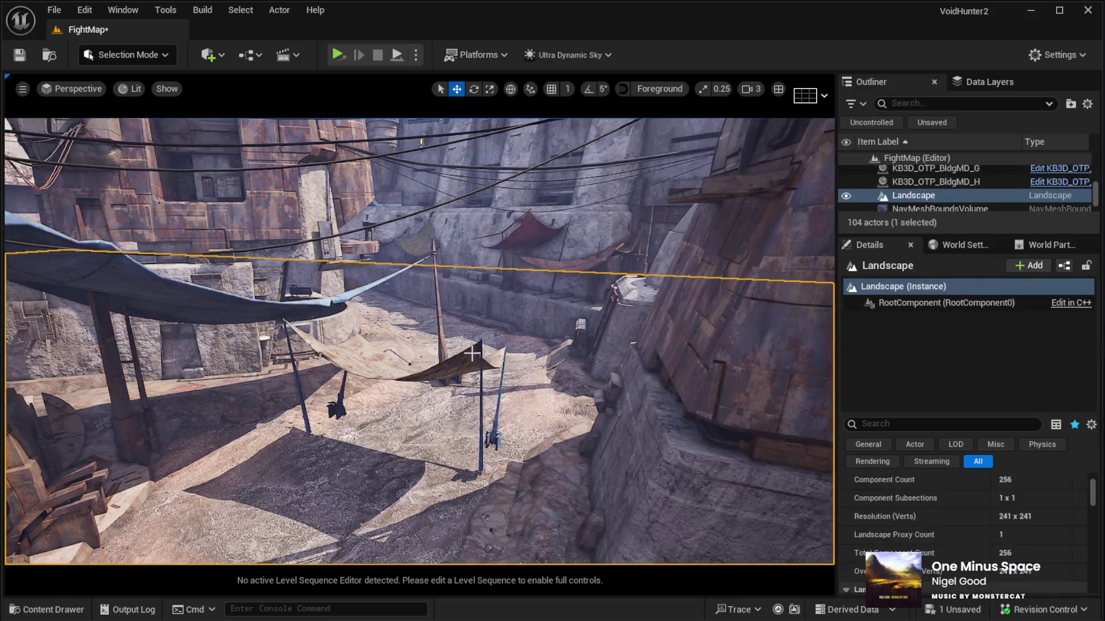
# Apply the blue cloth material to RoofA's Element 0 and delete the long RoofB canopy.
pyautogui.scroll(-2, 996, 590)
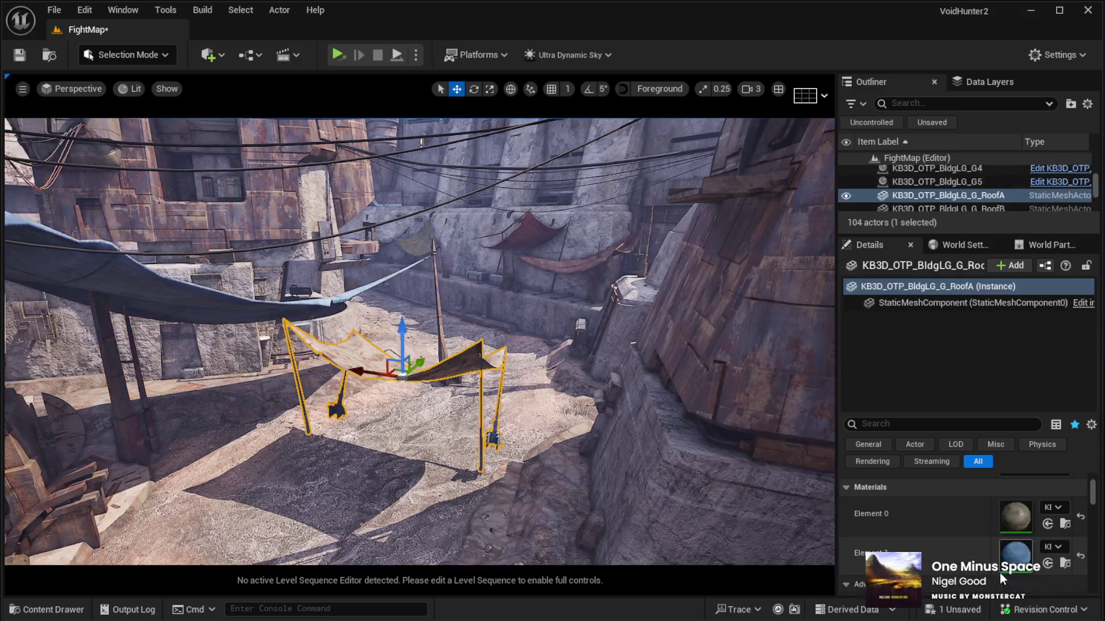
pyautogui.click(1047, 523)
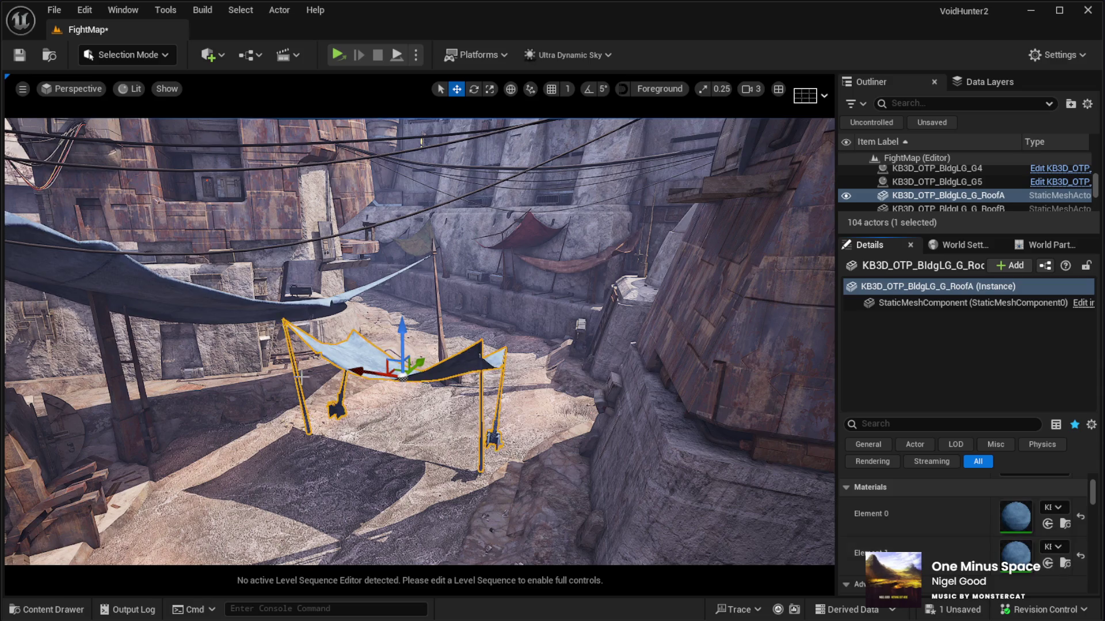
pyautogui.click(146, 293)
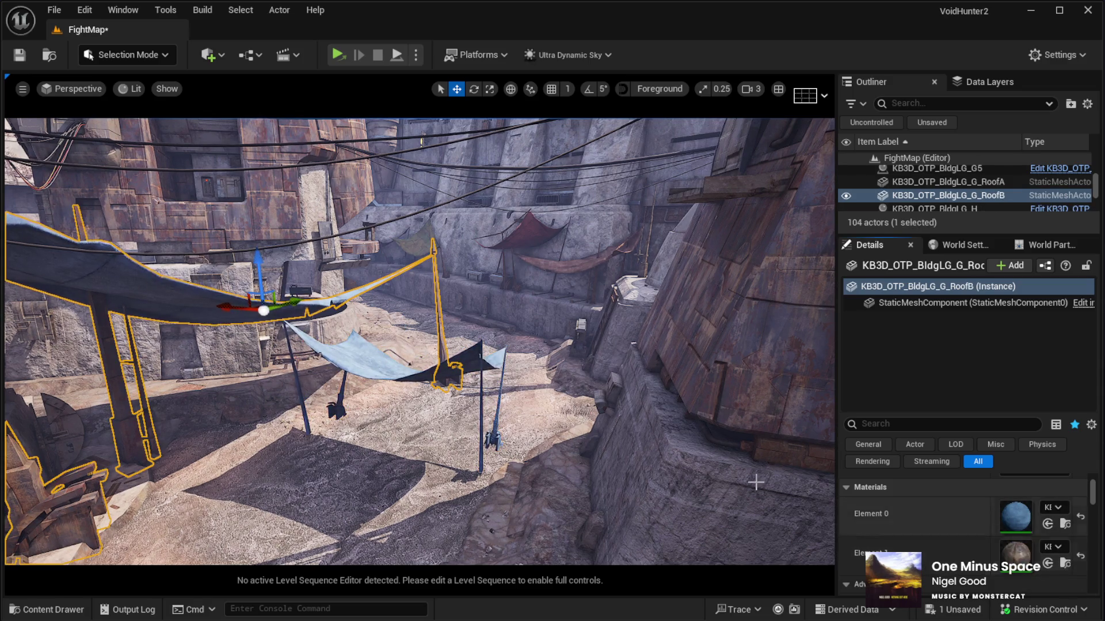
pyautogui.click(947, 181)
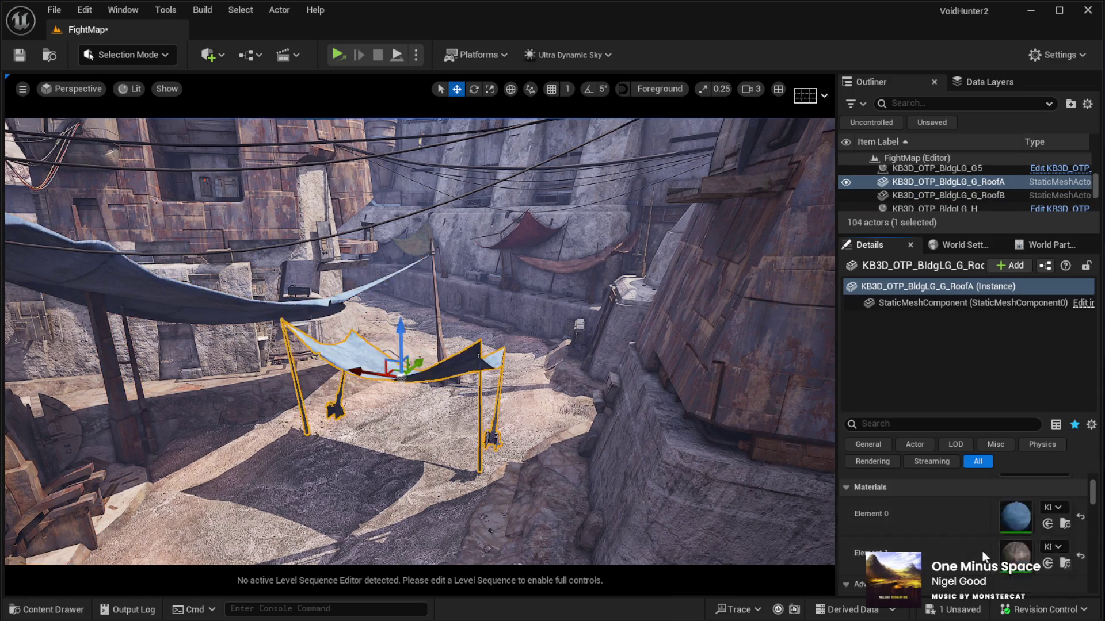
pyautogui.click(201, 315)
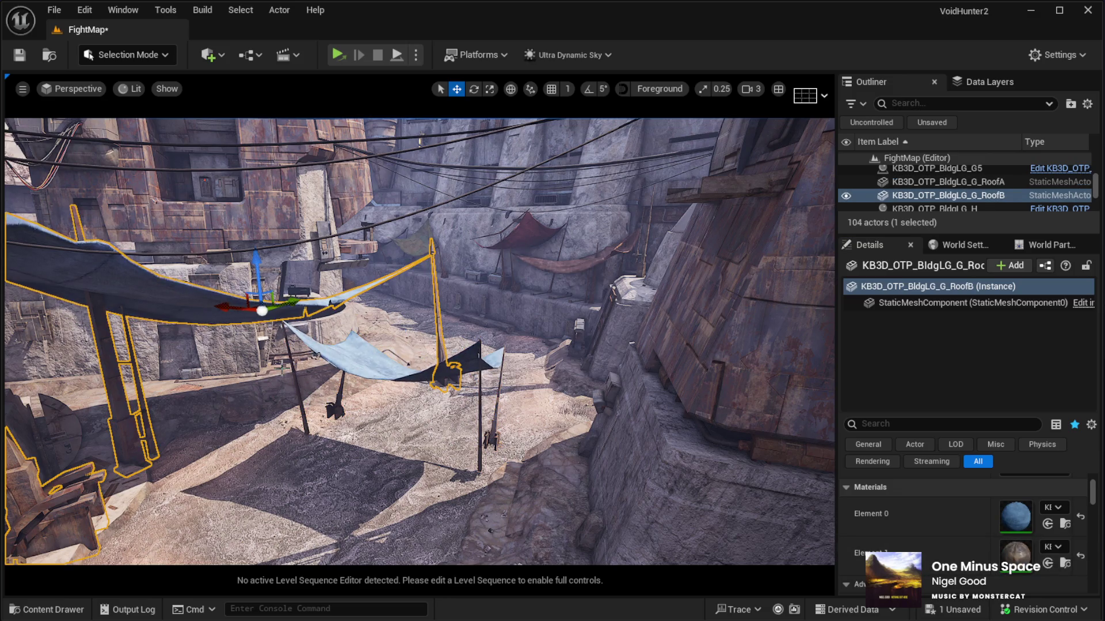
pyautogui.press('Delete')
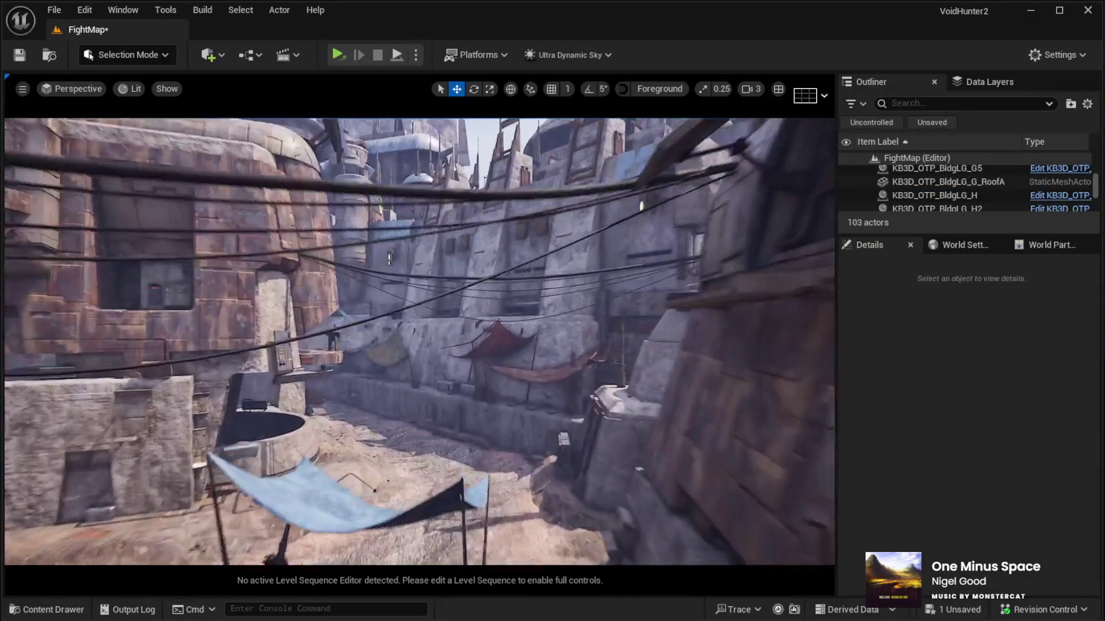
pyautogui.doubleClick(947, 182)
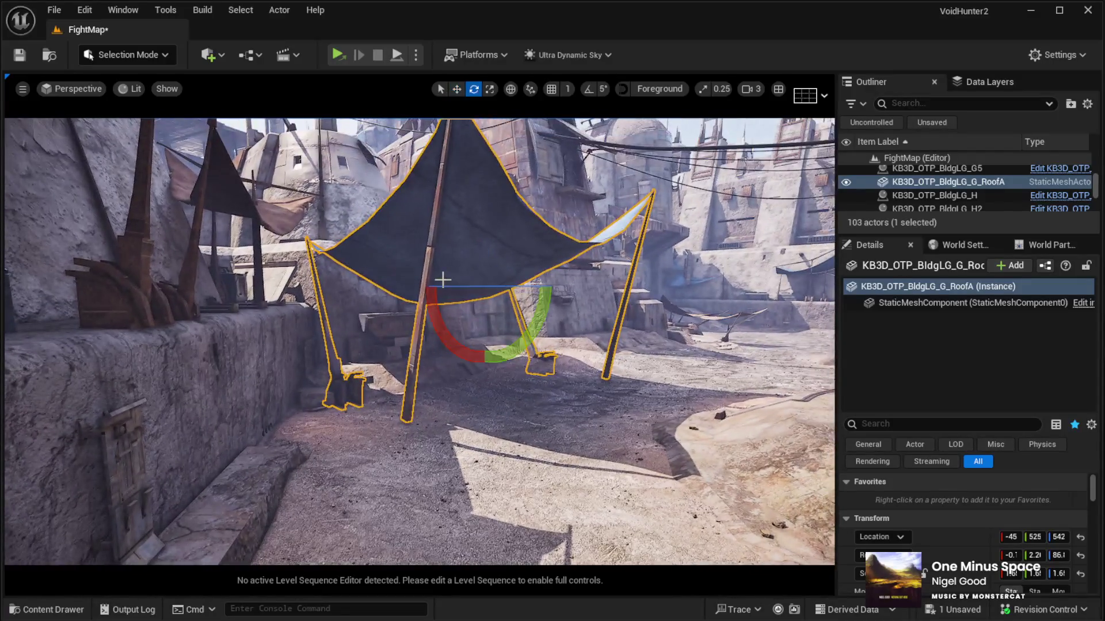
# Tilt RoofA about -5 degrees and lower it to Z 521 so its legs touch the ground.
pyautogui.moveTo(530, 318)
pyautogui.mouseDown()
pyautogui.moveTo(574, 292)
pyautogui.moveTo(555, 296)
pyautogui.mouseUp()
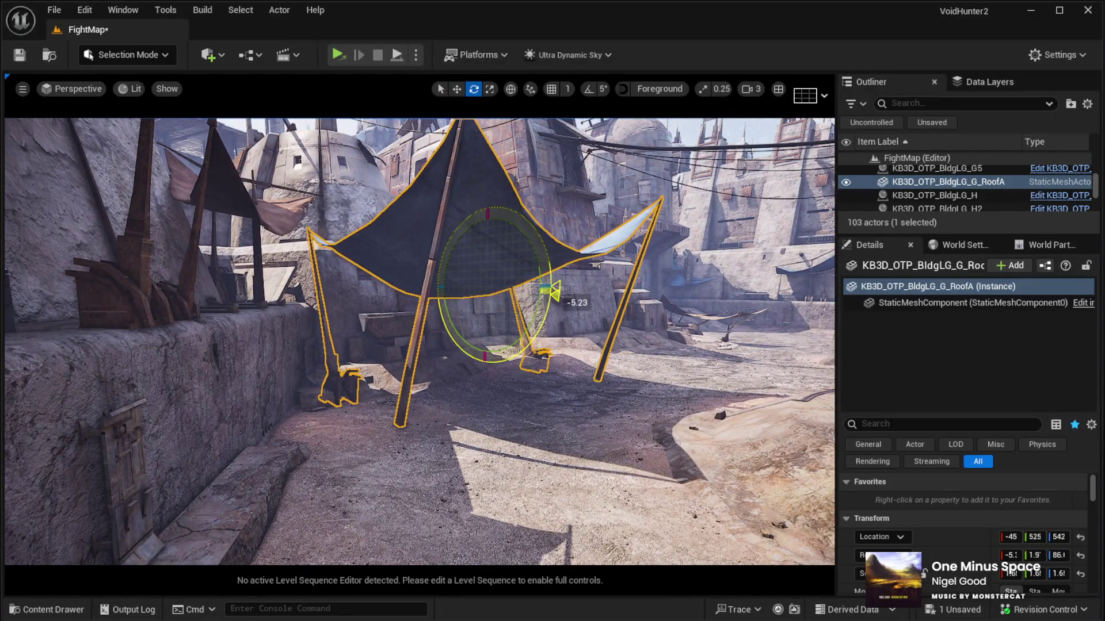
pyautogui.press('w')
pyautogui.moveTo(486, 235)
pyautogui.mouseDown()
pyautogui.moveTo(374, 244)
pyautogui.moveTo(489, 243)
pyautogui.moveTo(437, 254)
pyautogui.mouseUp()
pyautogui.scroll(5, 487, 241)
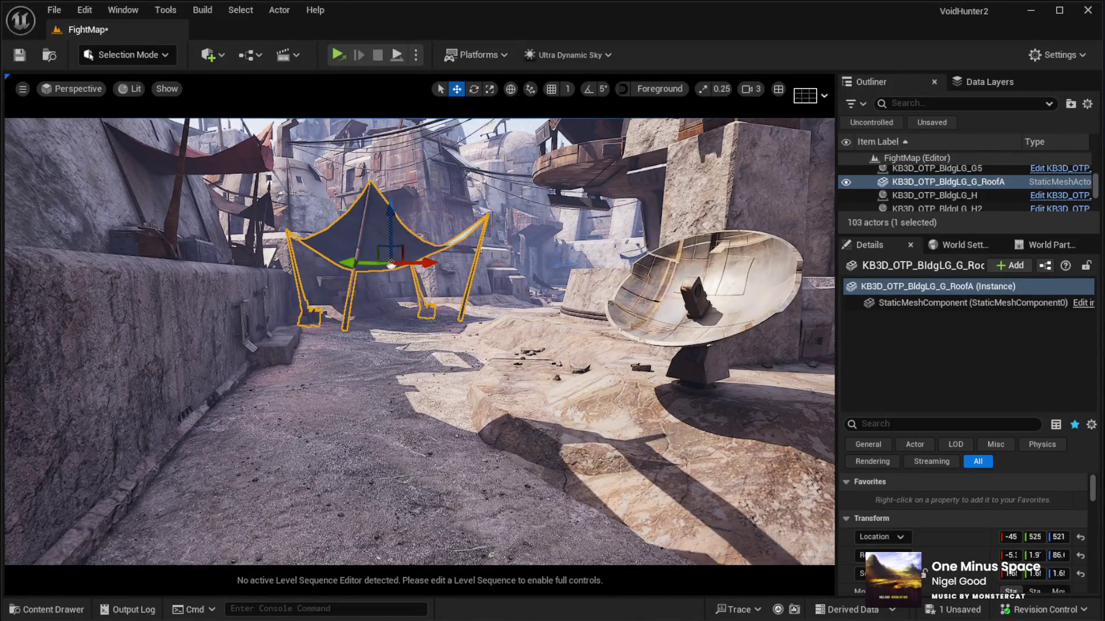
pyautogui.click(413, 516)
# Start a Play In Editor test and run the character through the courtyard under the canopy.
pyautogui.hotkey('alt', 'p')
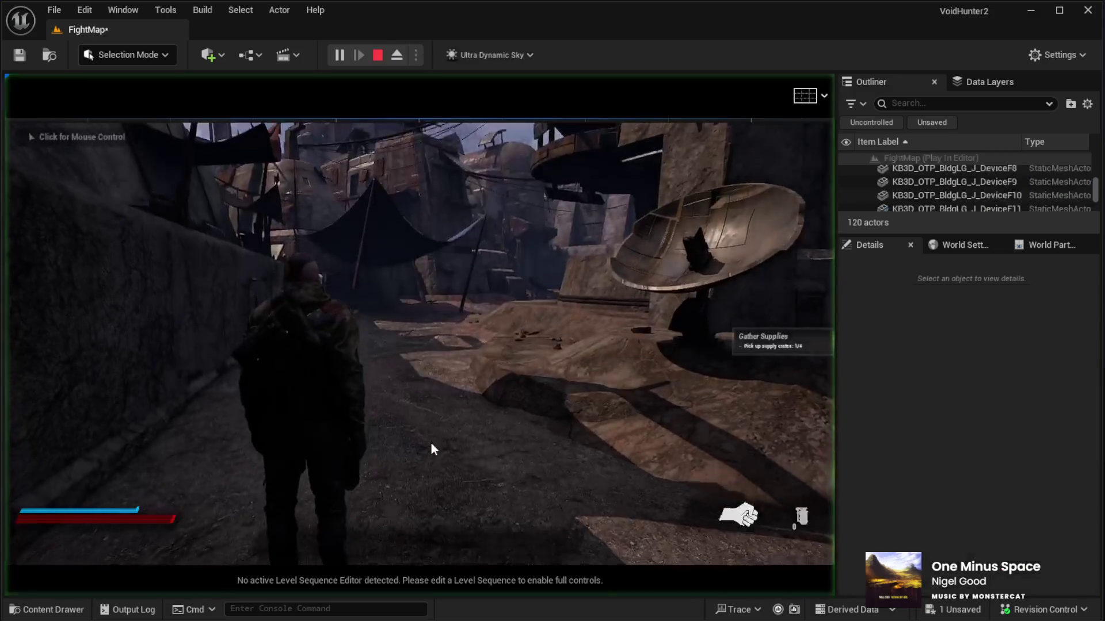
pyautogui.press('w')
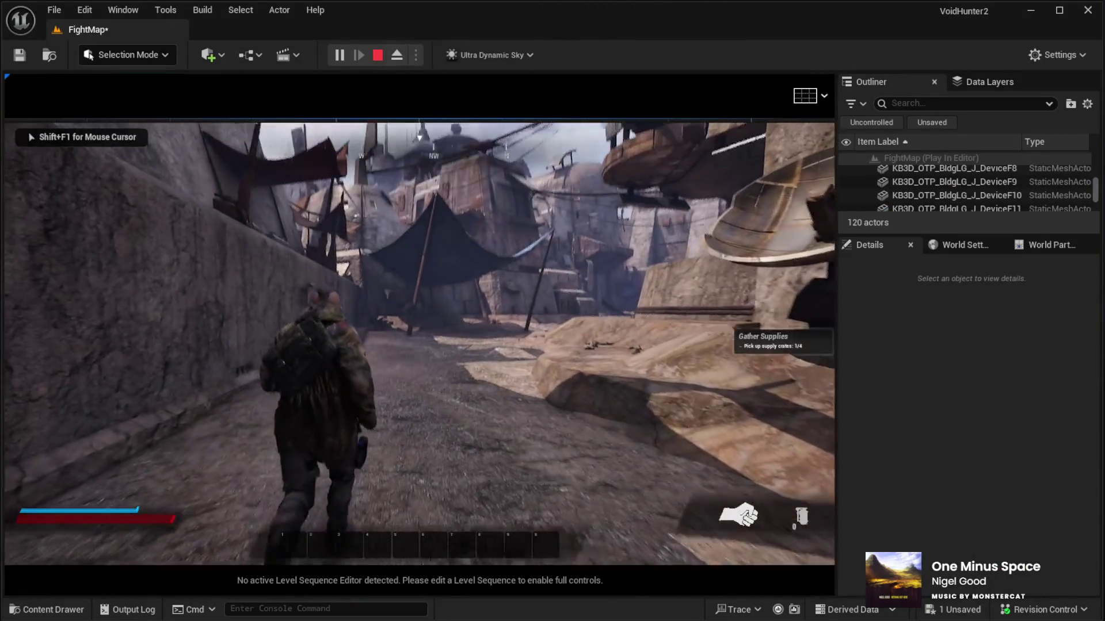
pyautogui.press('w')
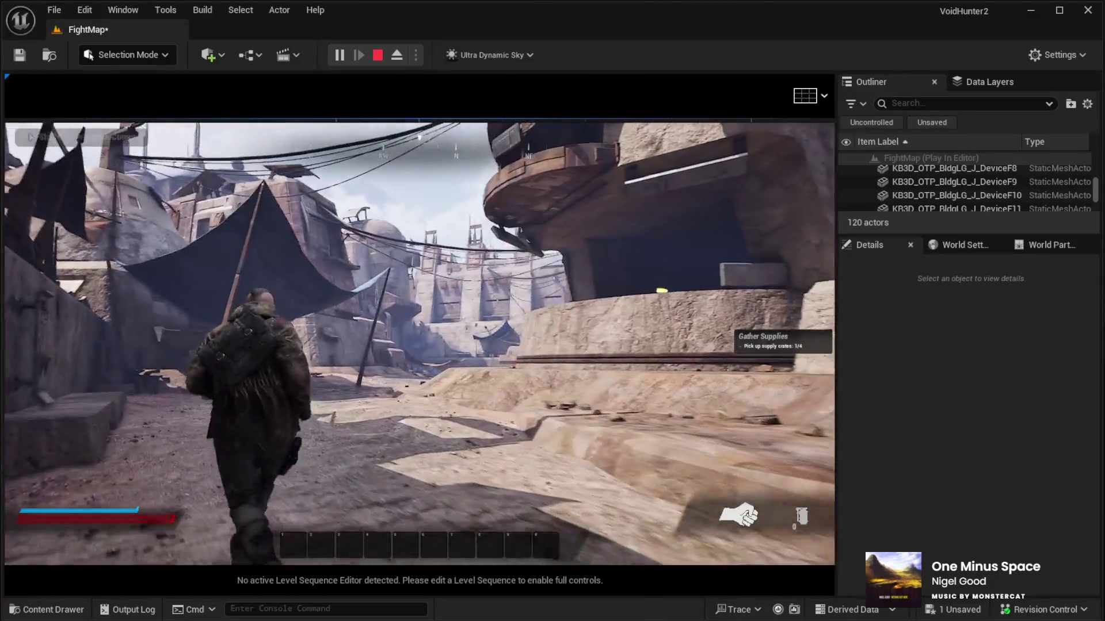
pyautogui.press('w')
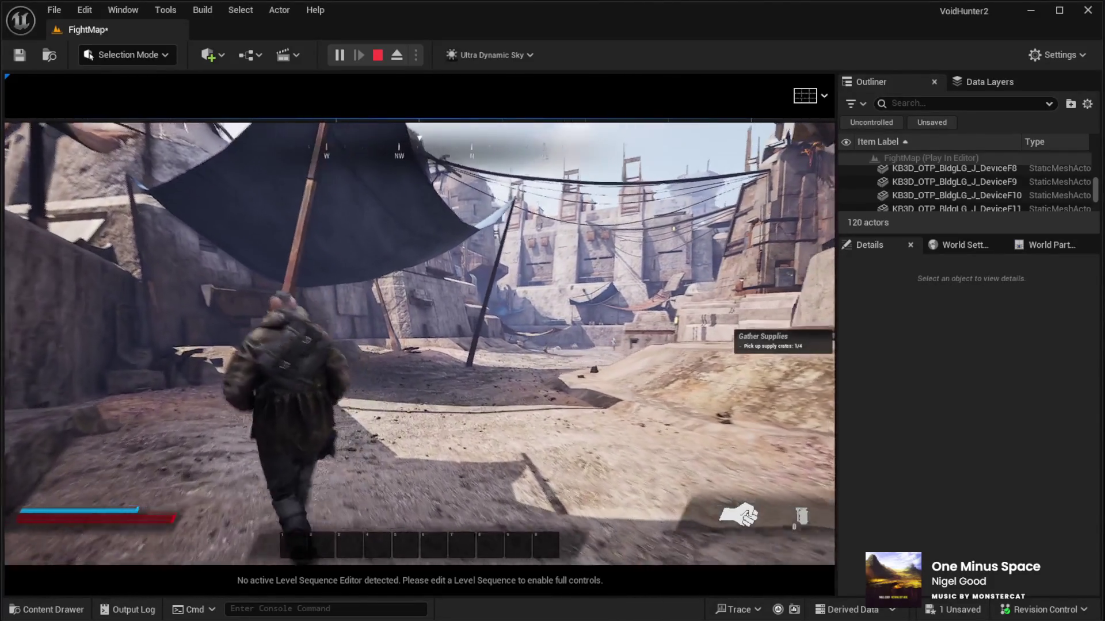
pyautogui.press('w')
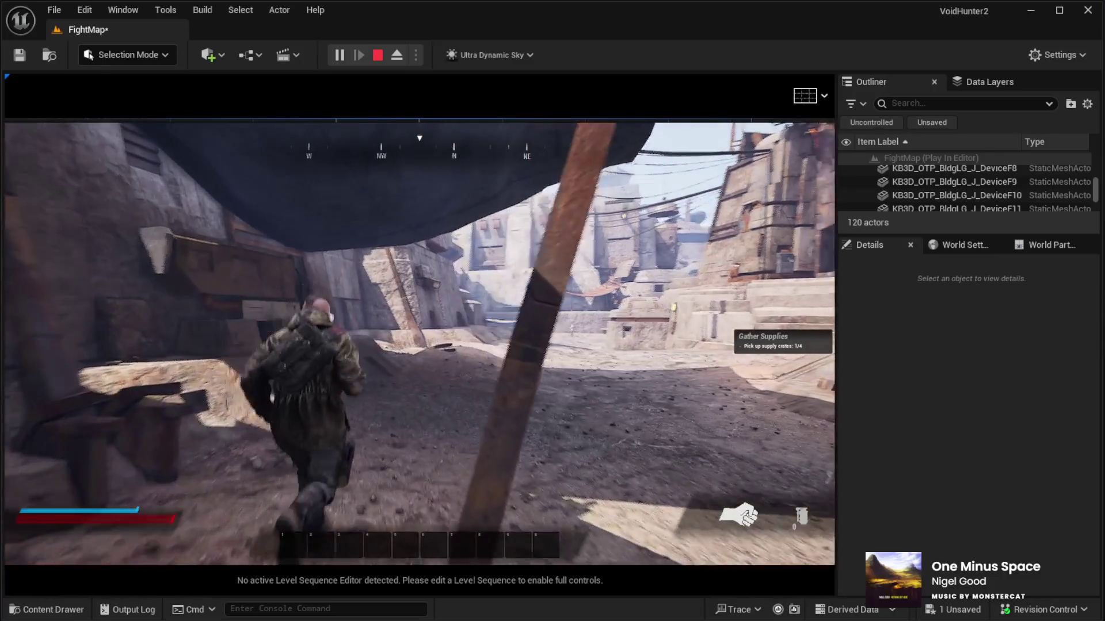
pyautogui.press('w')
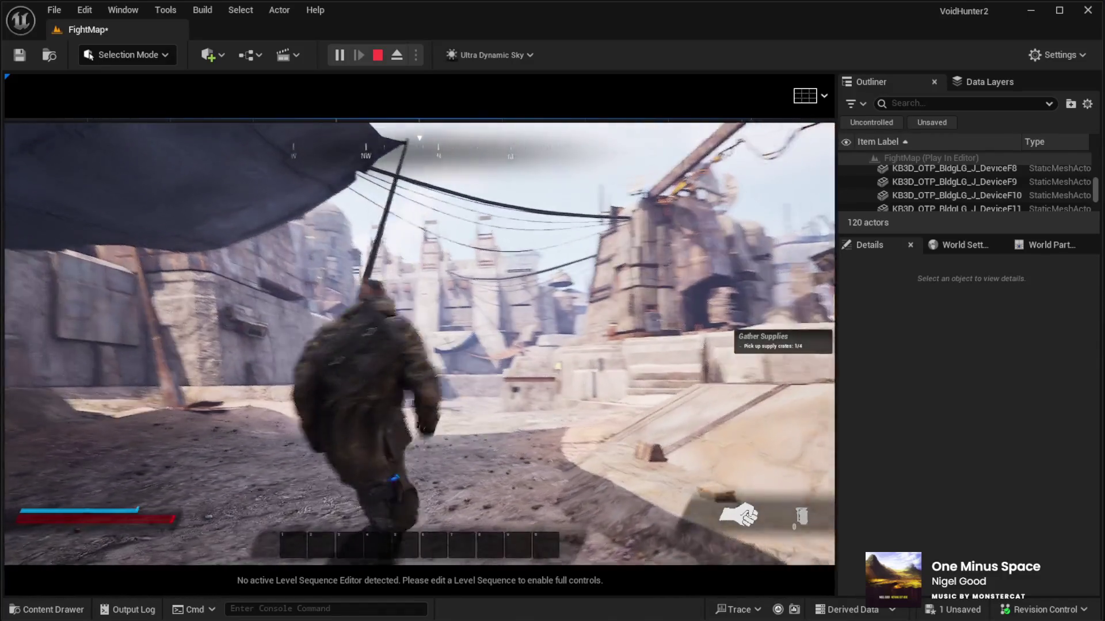
pyautogui.press('w')
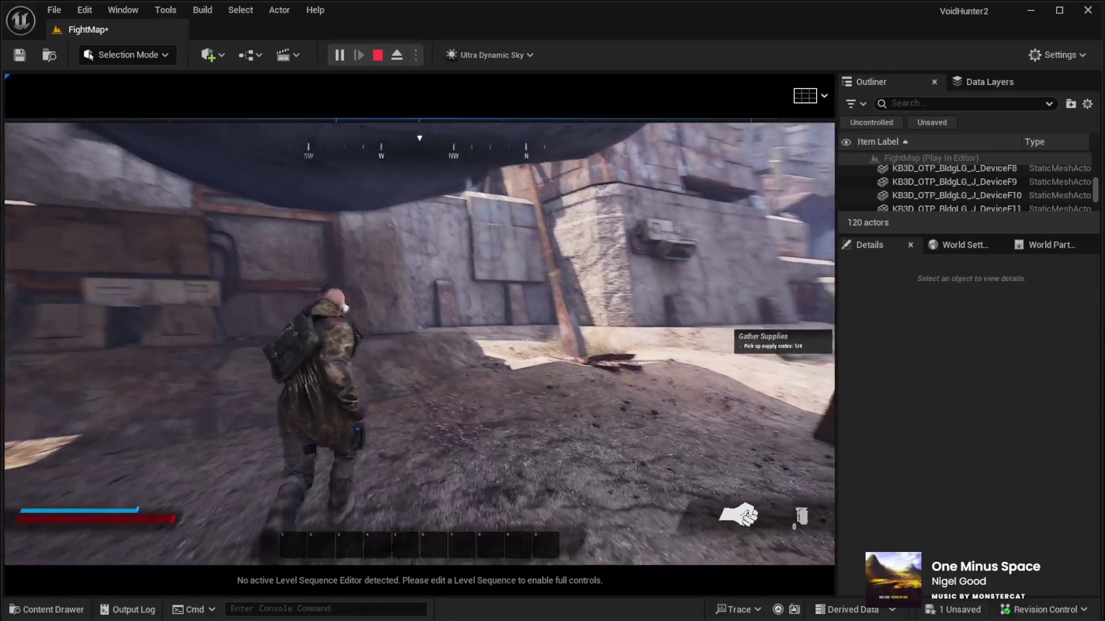
pyautogui.press('w')
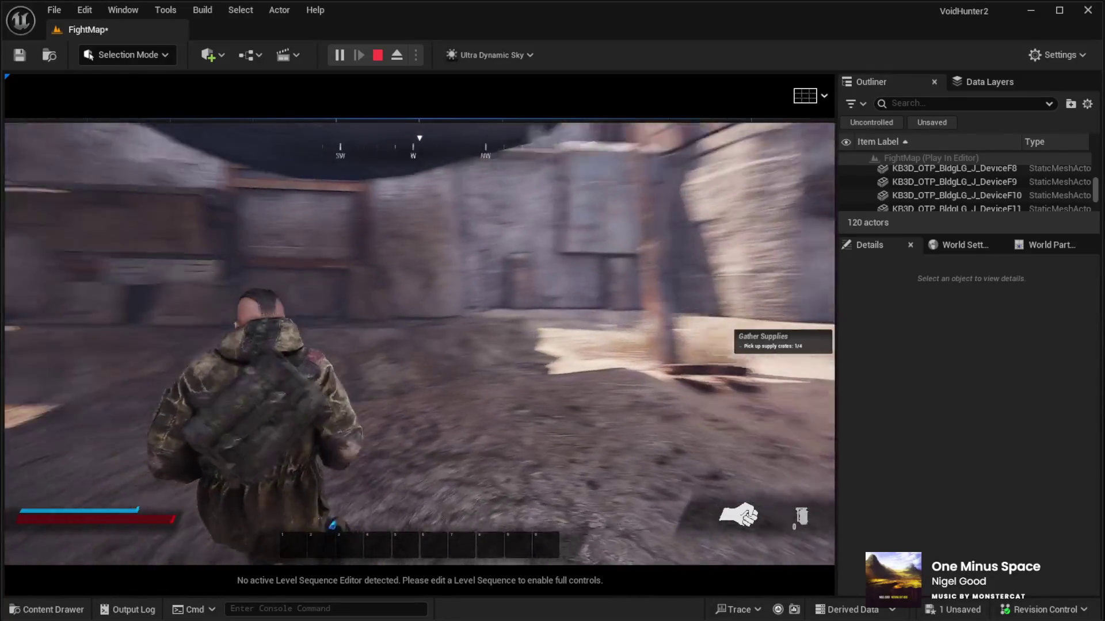
pyautogui.press('w')
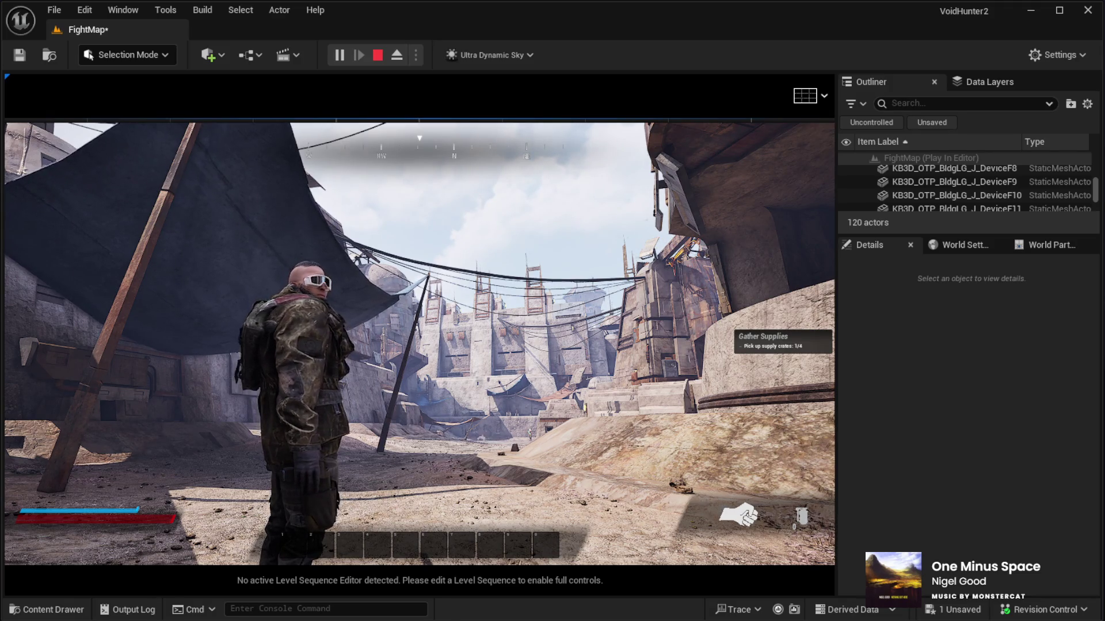
# Turn and run across the courtyard up to the canopy, then end the play test.
pyautogui.press('a')
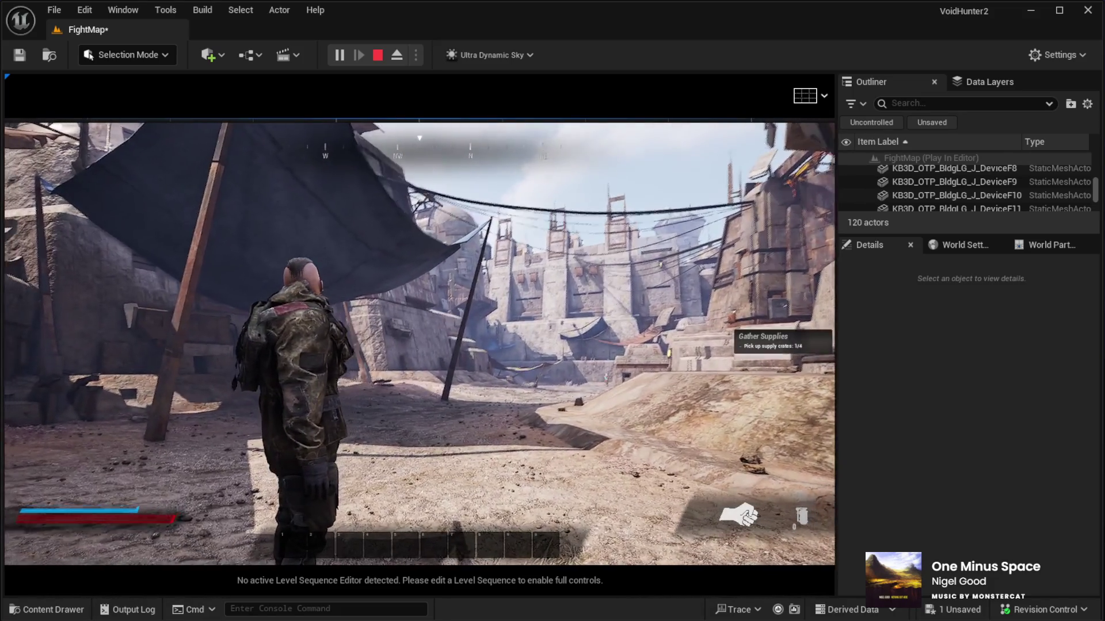
pyautogui.press('w')
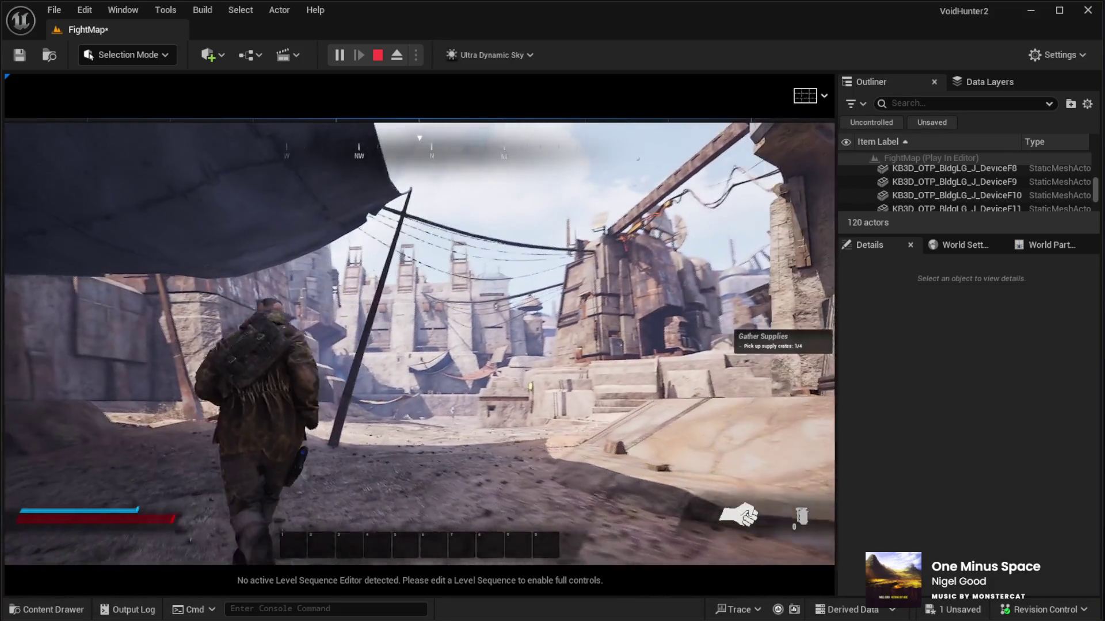
pyautogui.press('w')
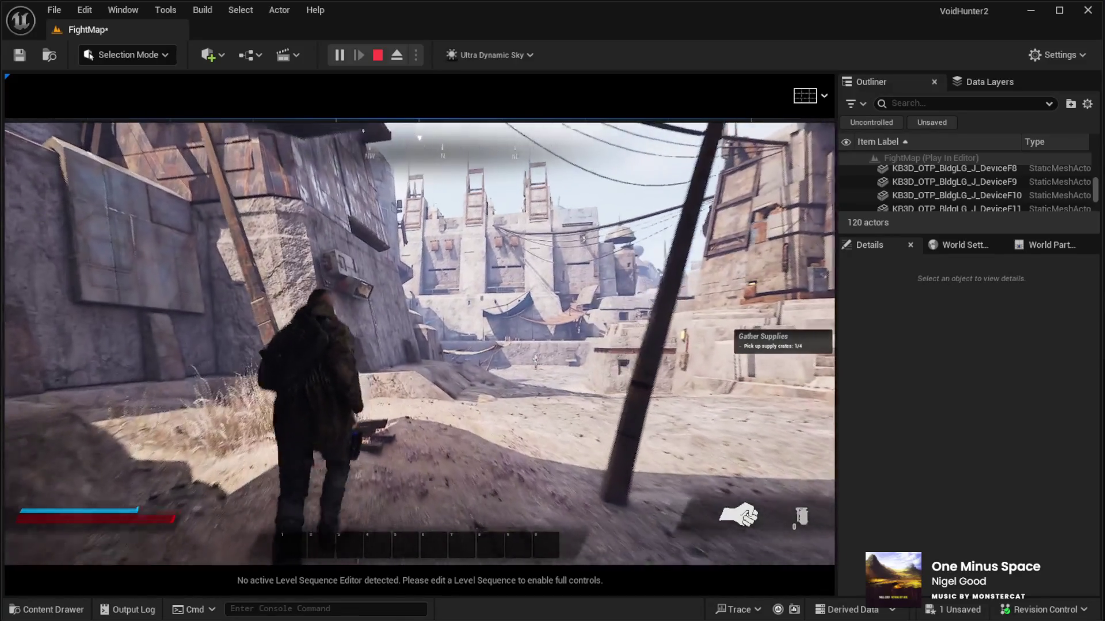
pyautogui.press('w')
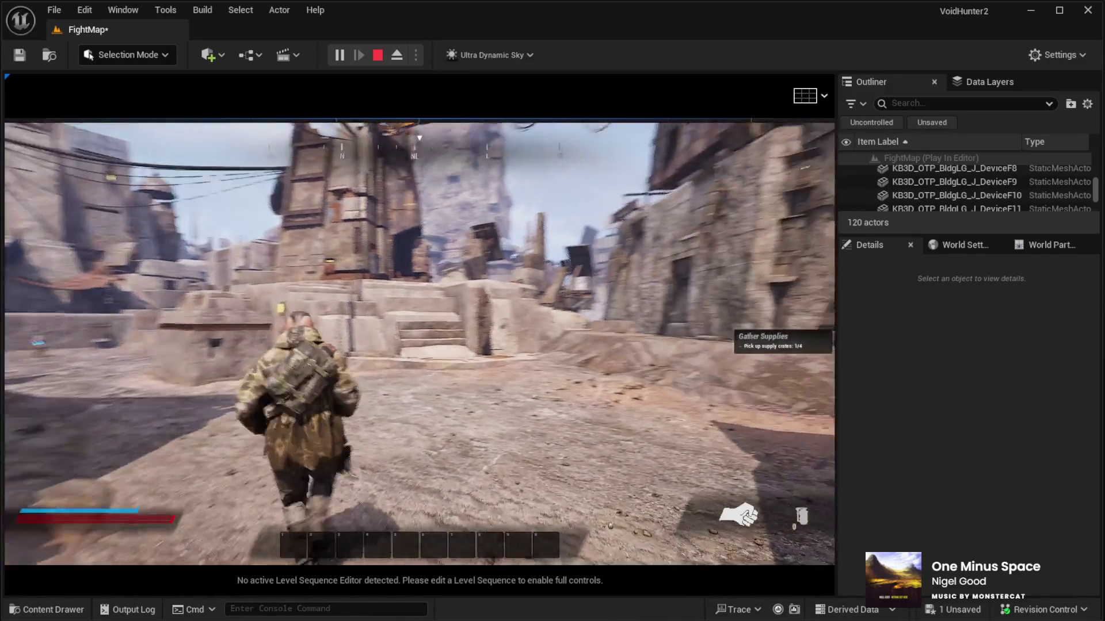
pyautogui.press('w')
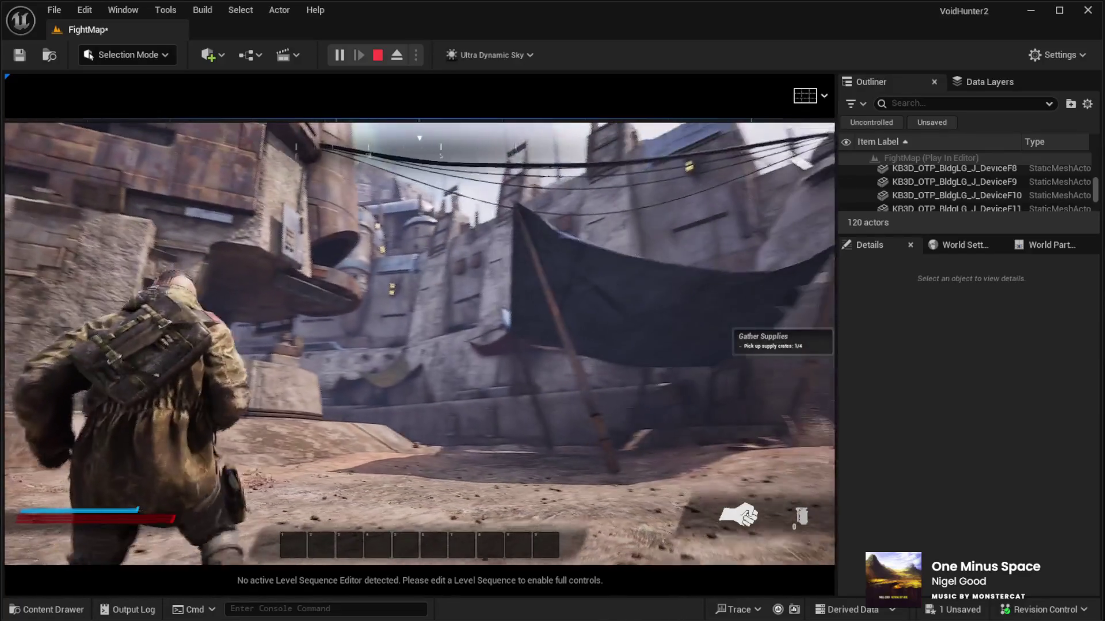
pyautogui.press('w')
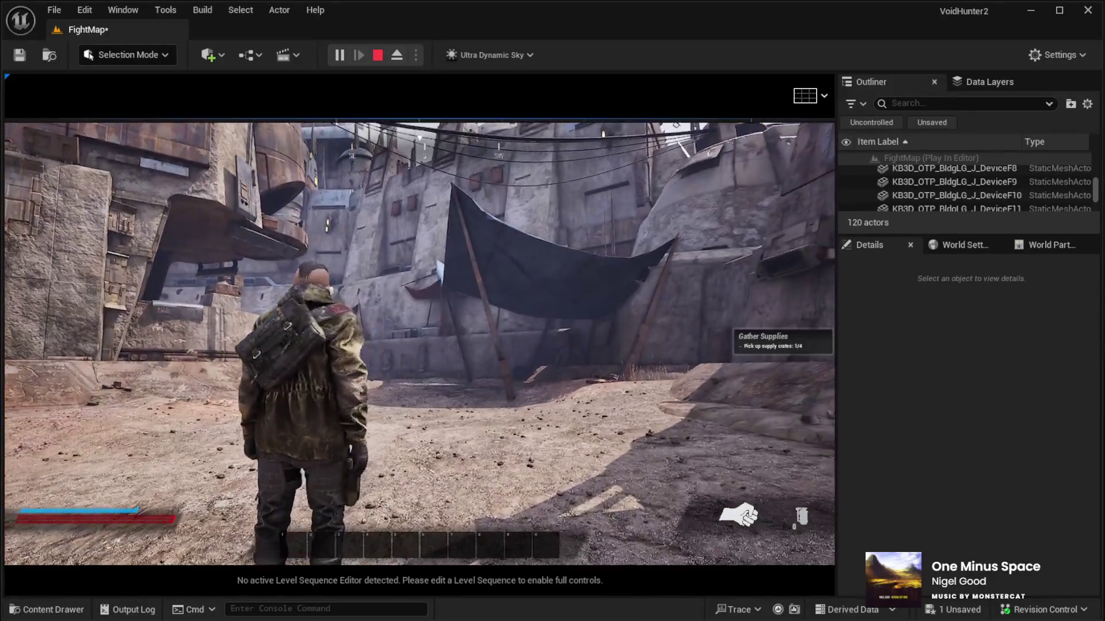
pyautogui.press('Escape')
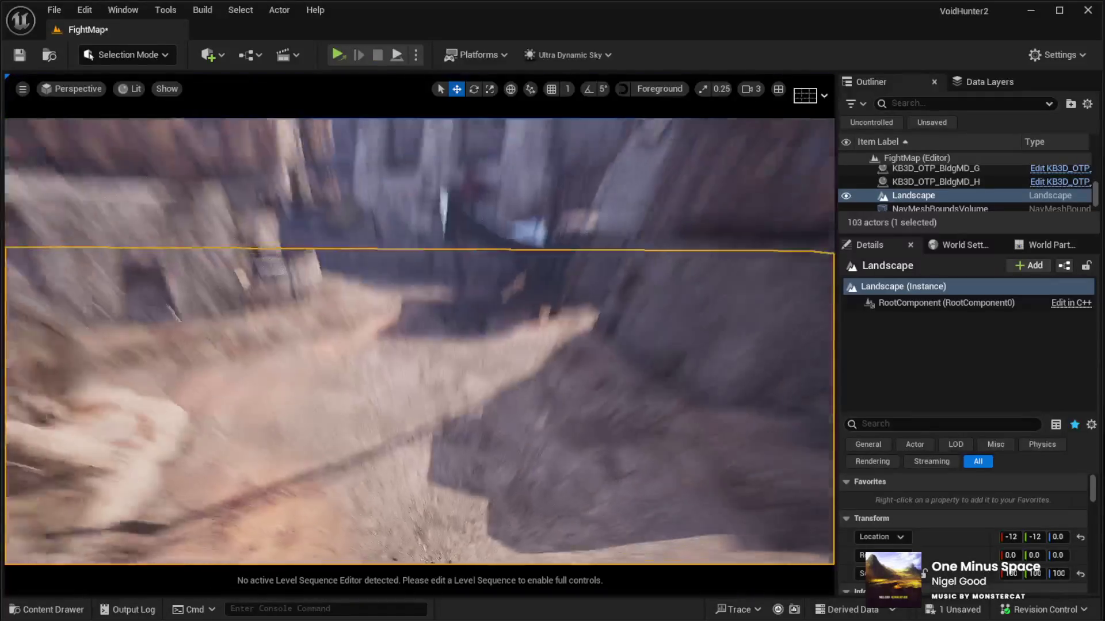
# Select and frame the RoofA canopy, then swap its blue material for a tan fabric.
pyautogui.click(553, 370)
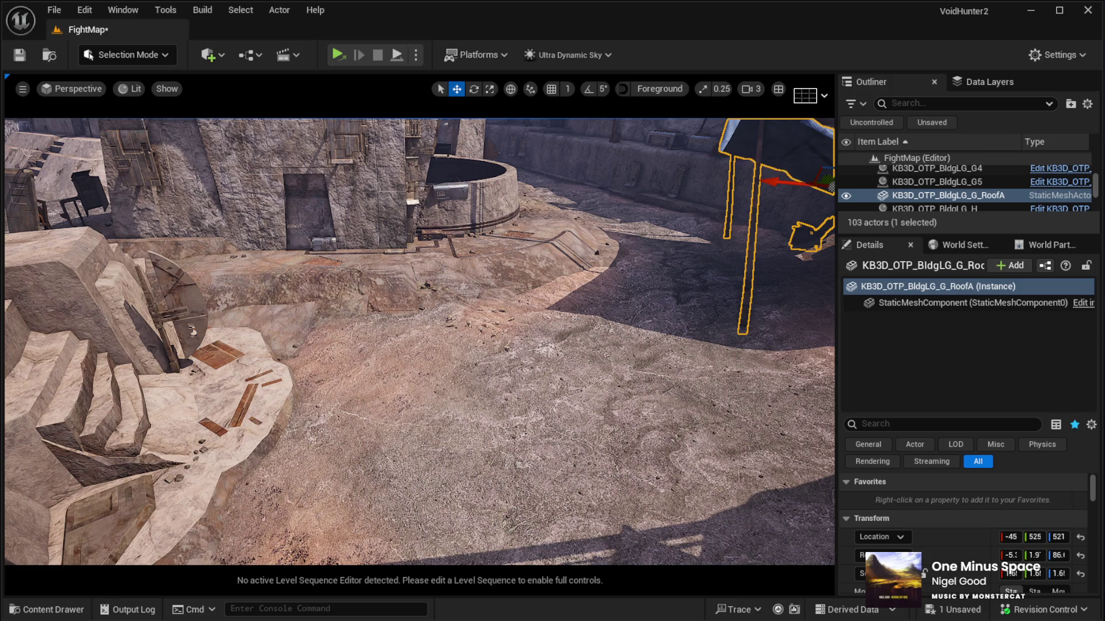
pyautogui.press('f')
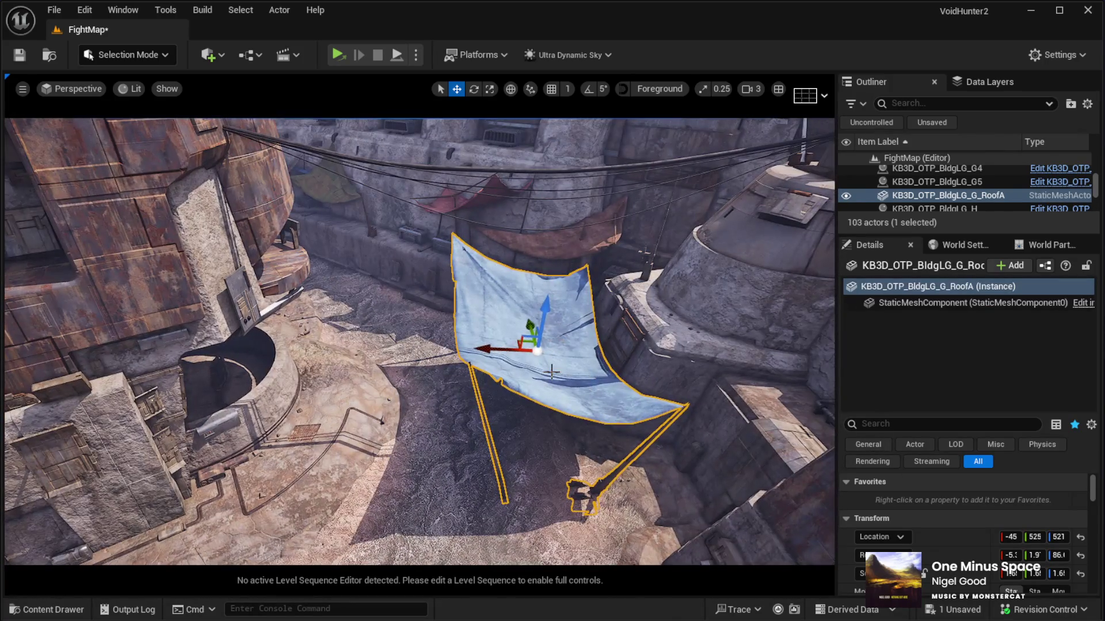
pyautogui.scroll(-5, 920, 502)
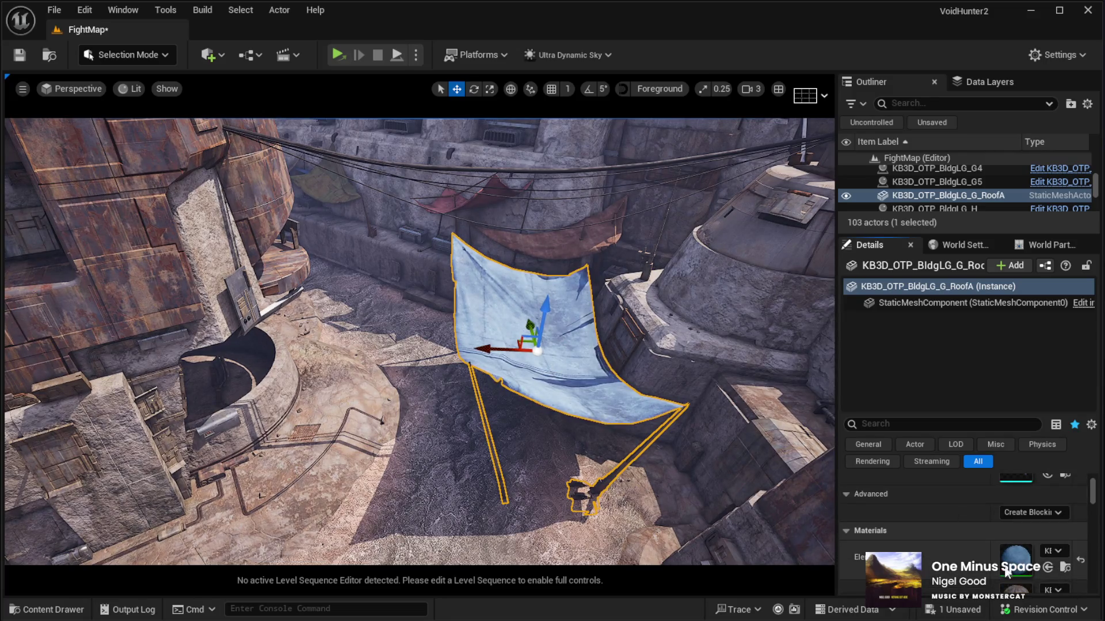
pyautogui.click(1048, 567)
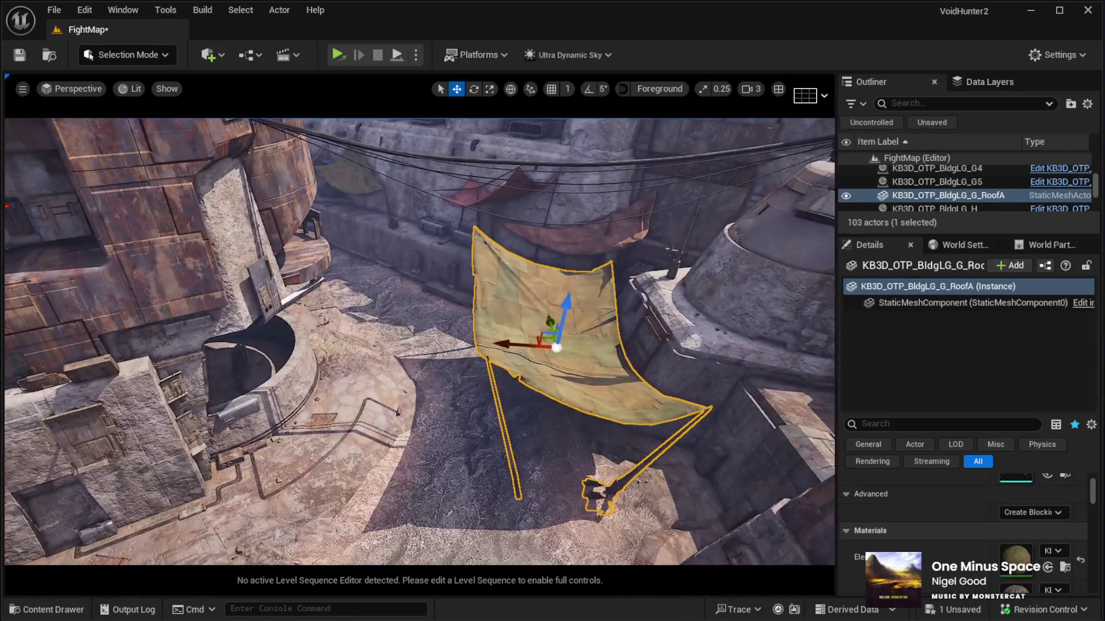
# Duplicate the tan RoofA canopy as RoofA2 and rotate the copy to a new angle.
pyautogui.hotkey('ctrl', 'd')
pyautogui.press('e')
pyautogui.press('w')
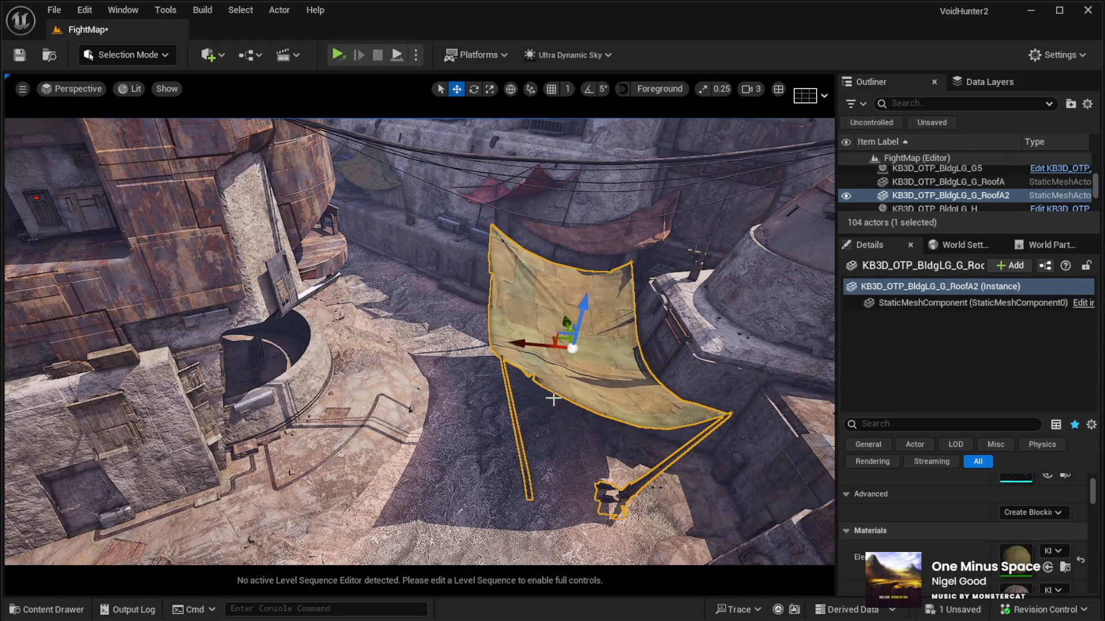
pyautogui.press('r')
pyautogui.press('e')
pyautogui.moveTo(547, 392); pyautogui.dragTo(501, 351)
pyautogui.moveTo(403, 345)
pyautogui.mouseDown()
pyautogui.moveTo(322, 357)
pyautogui.moveTo(588, 404)
pyautogui.moveTo(563, 391)
pyautogui.mouseUp()
pyautogui.press('w')
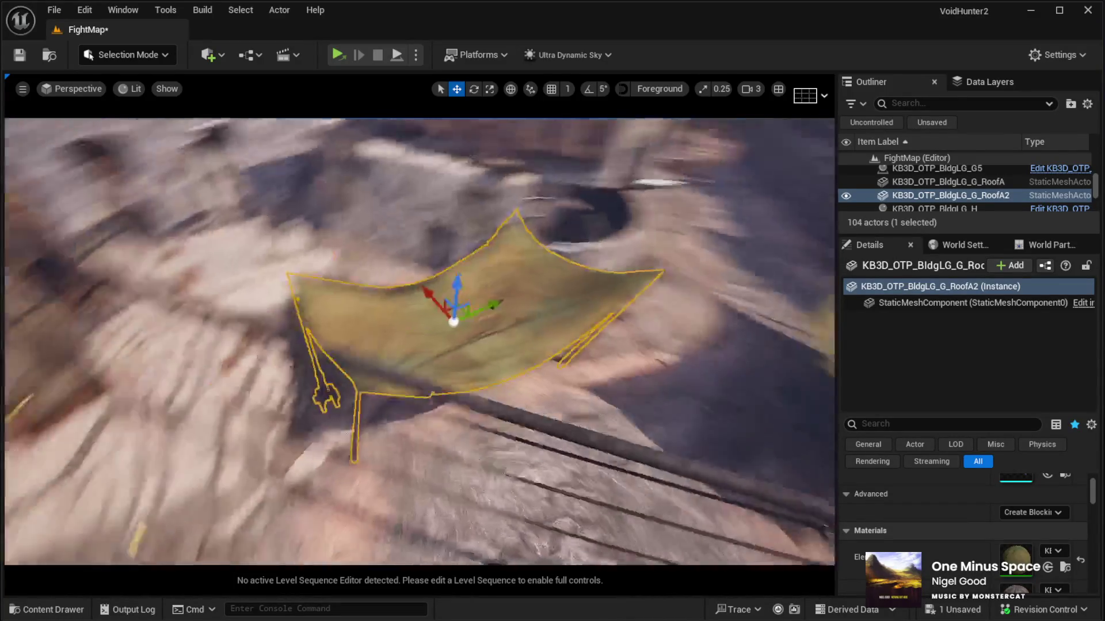
pyautogui.press('e')
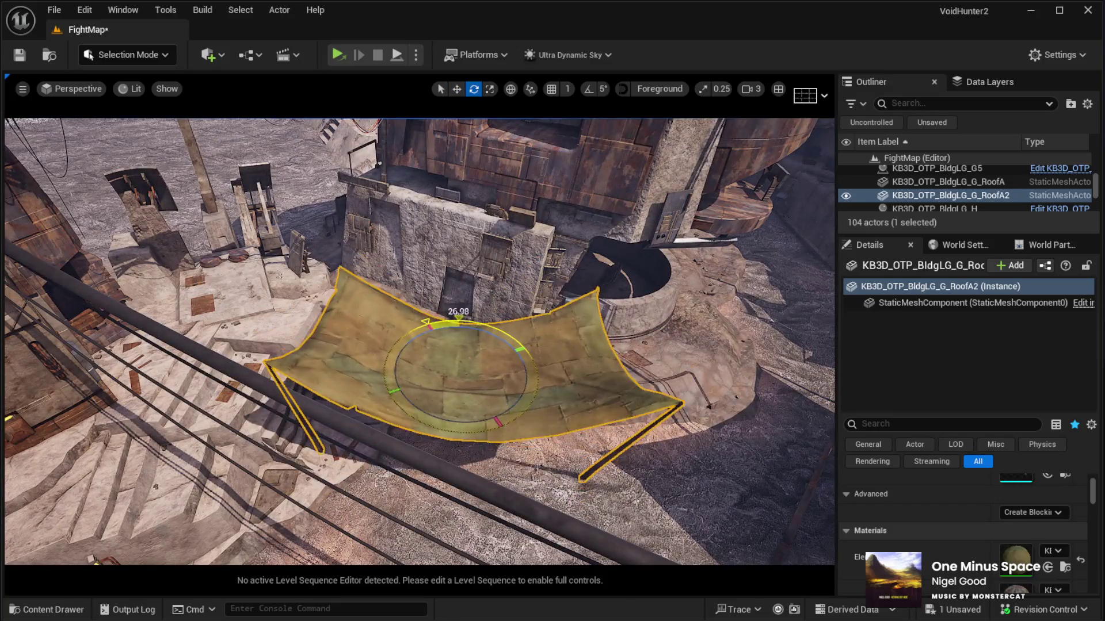
pyautogui.press('w')
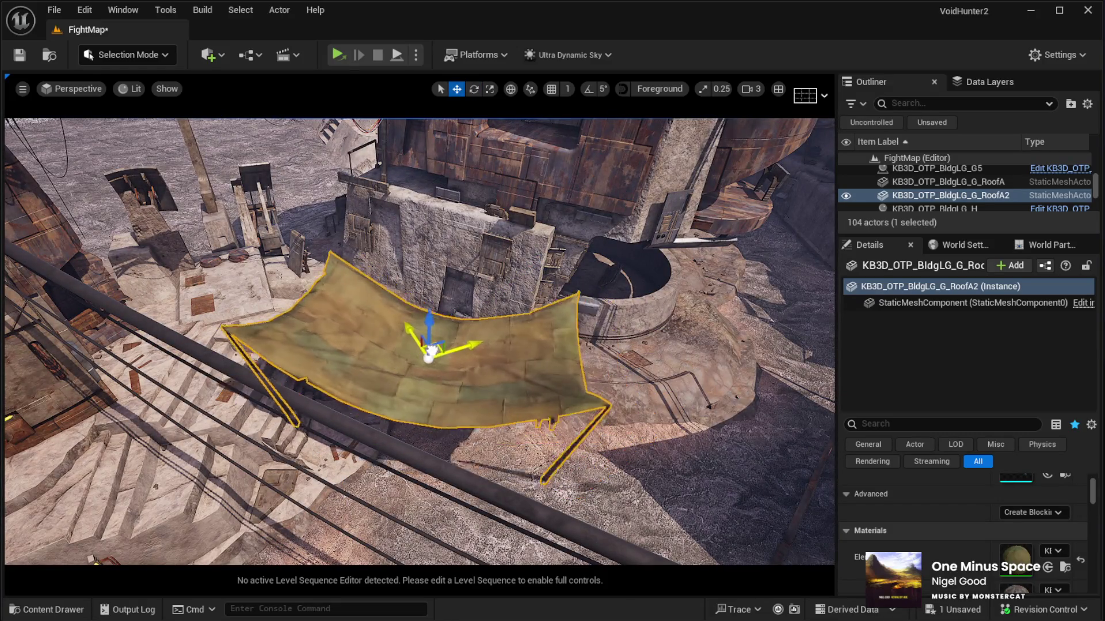
pyautogui.moveTo(470, 360); pyautogui.dragTo(471, 360)
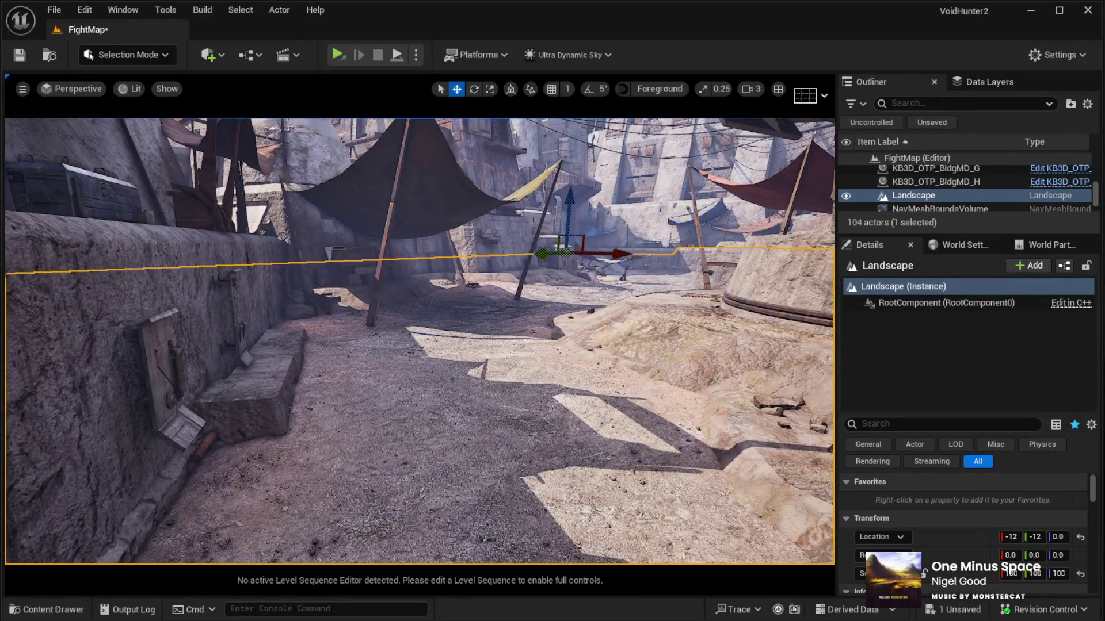
# Launch FightMap in Play In Editor with Alt+P to view the canopies in game.
pyautogui.hotkey('alt', 'p')
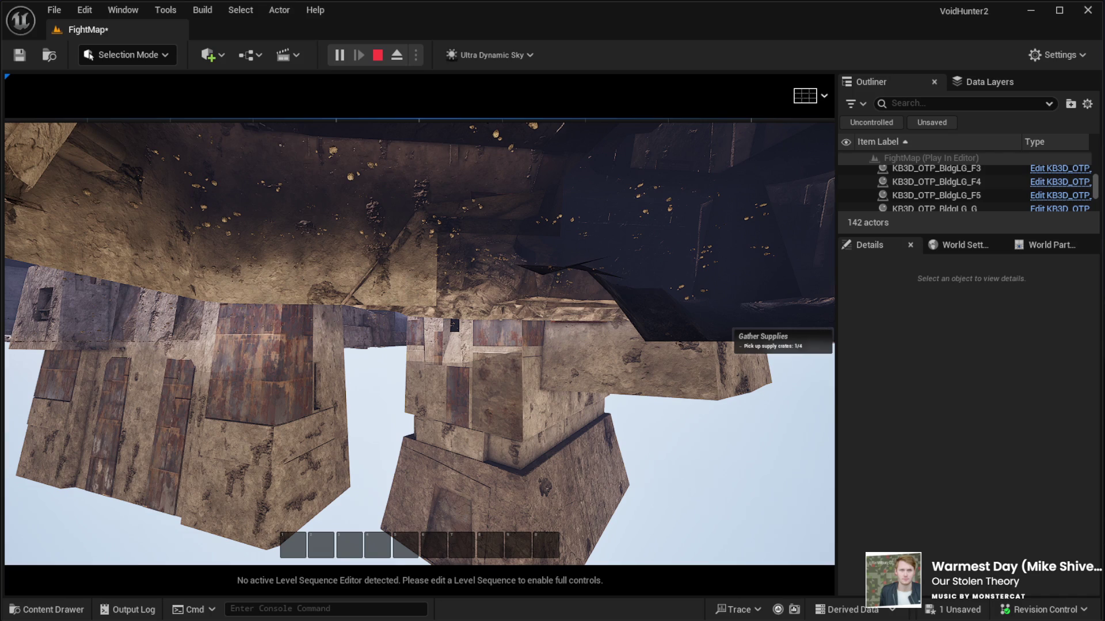
pyautogui.press('Escape')
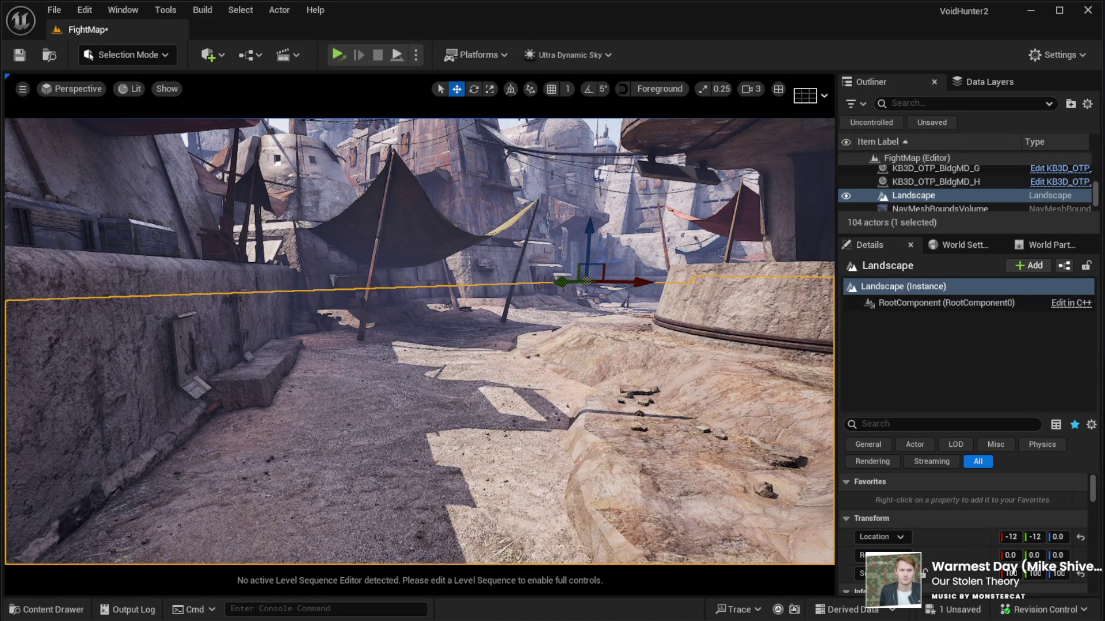
pyautogui.hotkey('alt', 'p')
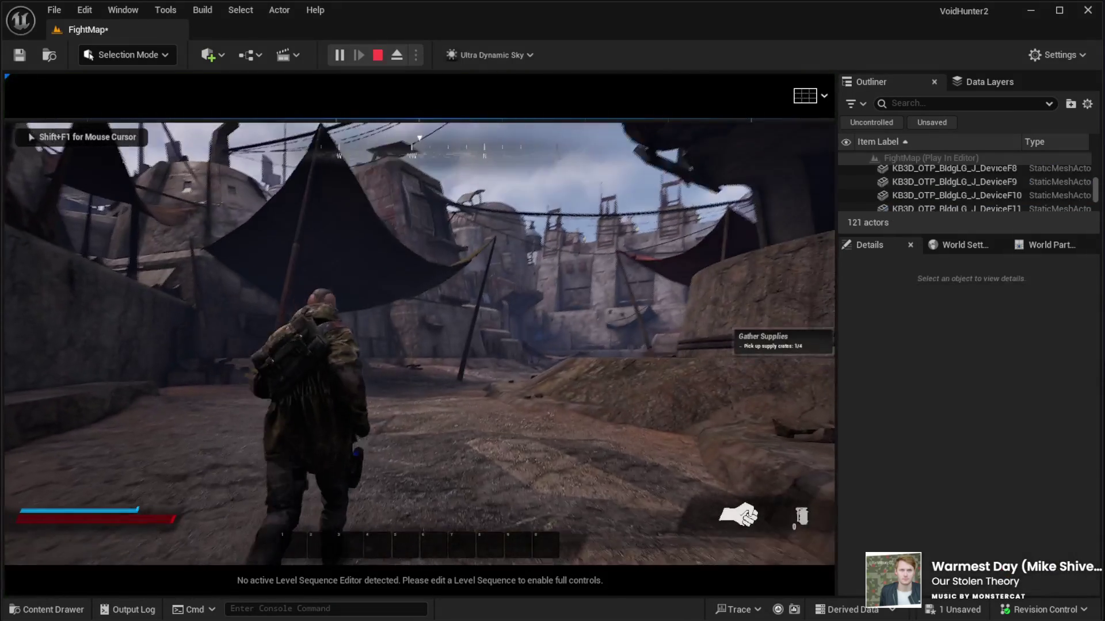
pyautogui.press('w')
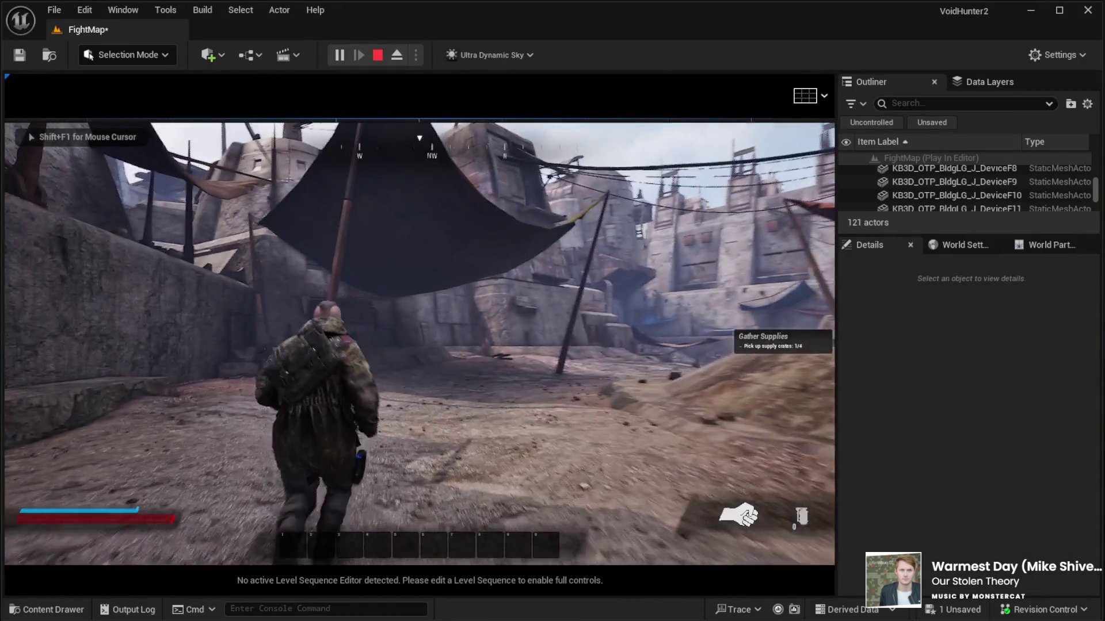
pyautogui.press('w')
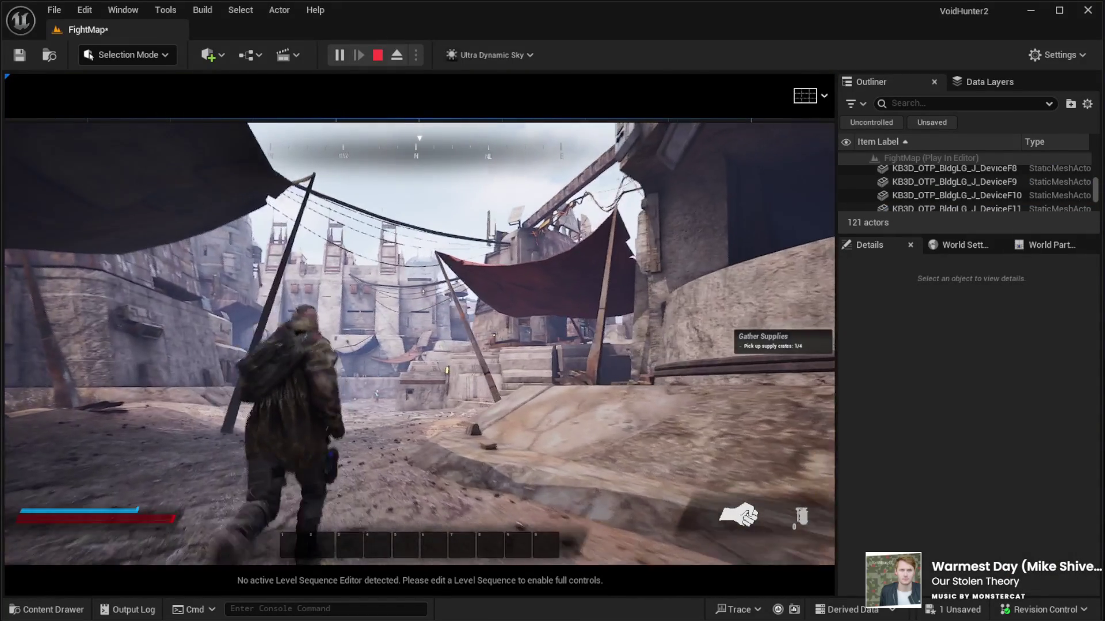
pyautogui.press('w')
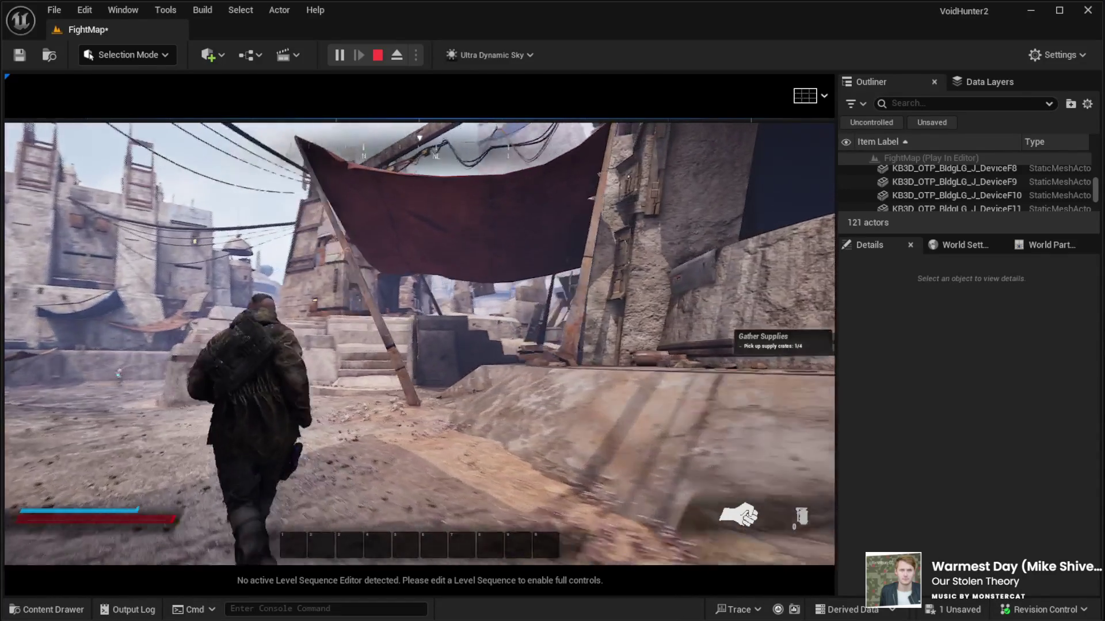
pyautogui.press('w')
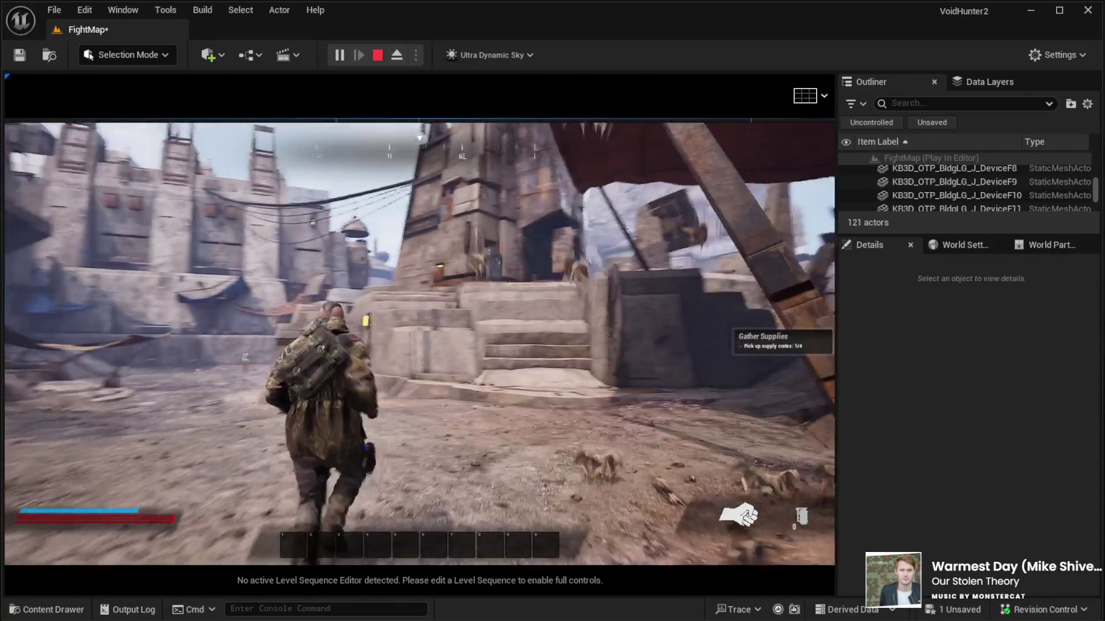
pyautogui.press('w')
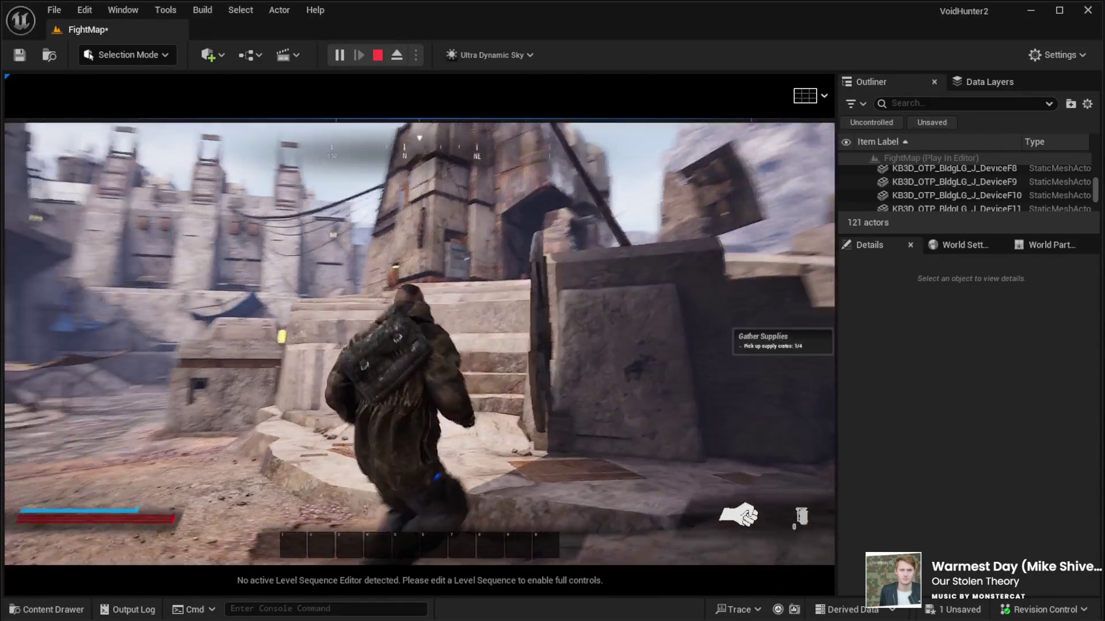
pyautogui.press('w')
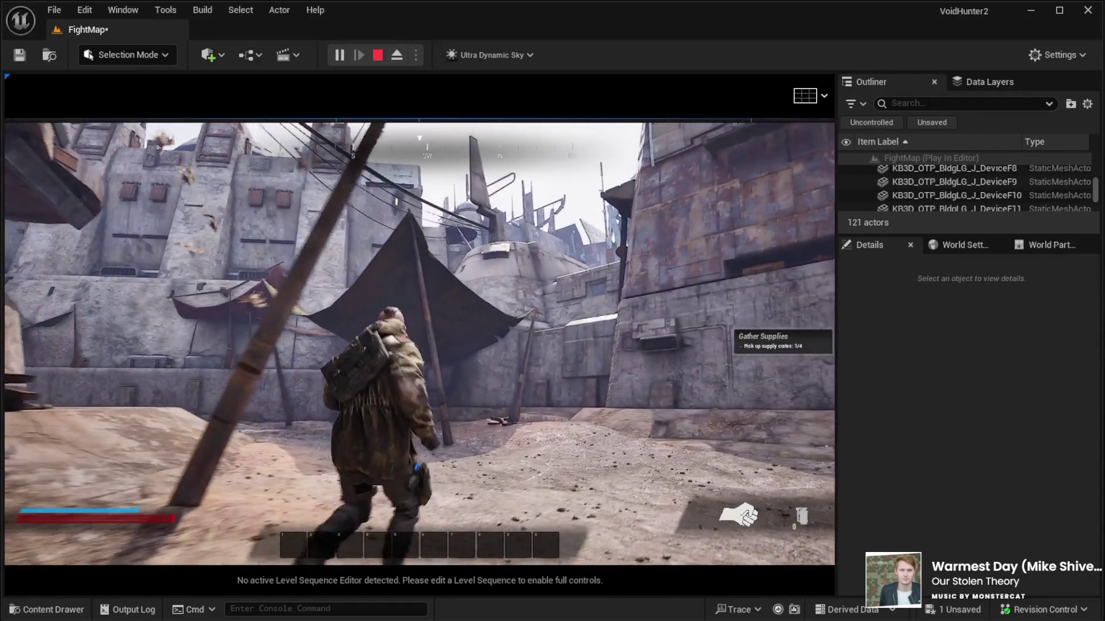
pyautogui.press('w')
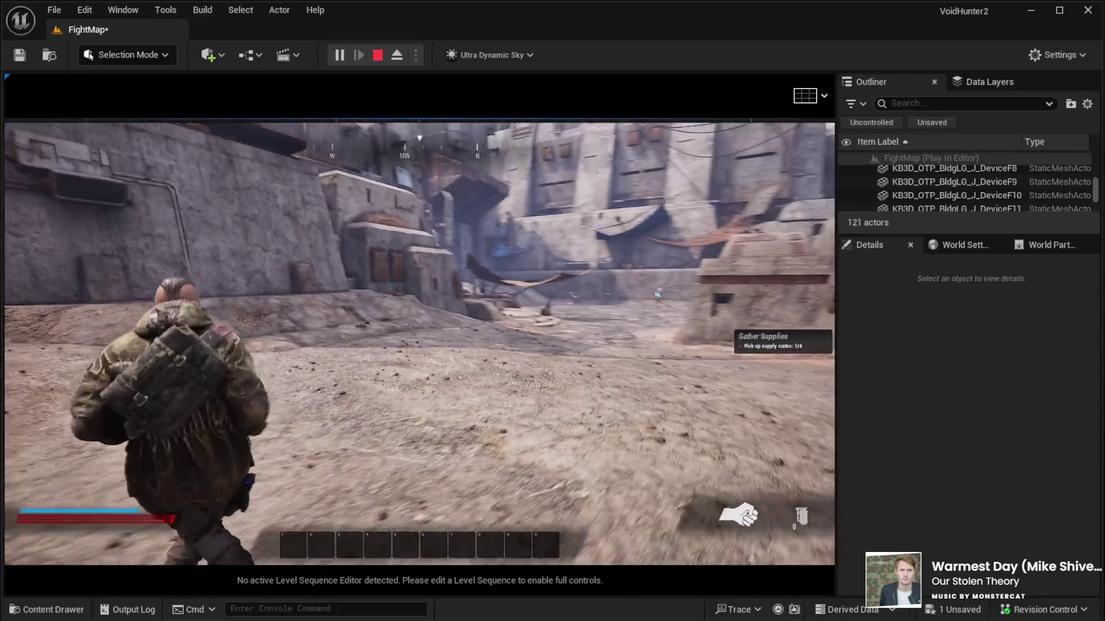
pyautogui.press('w')
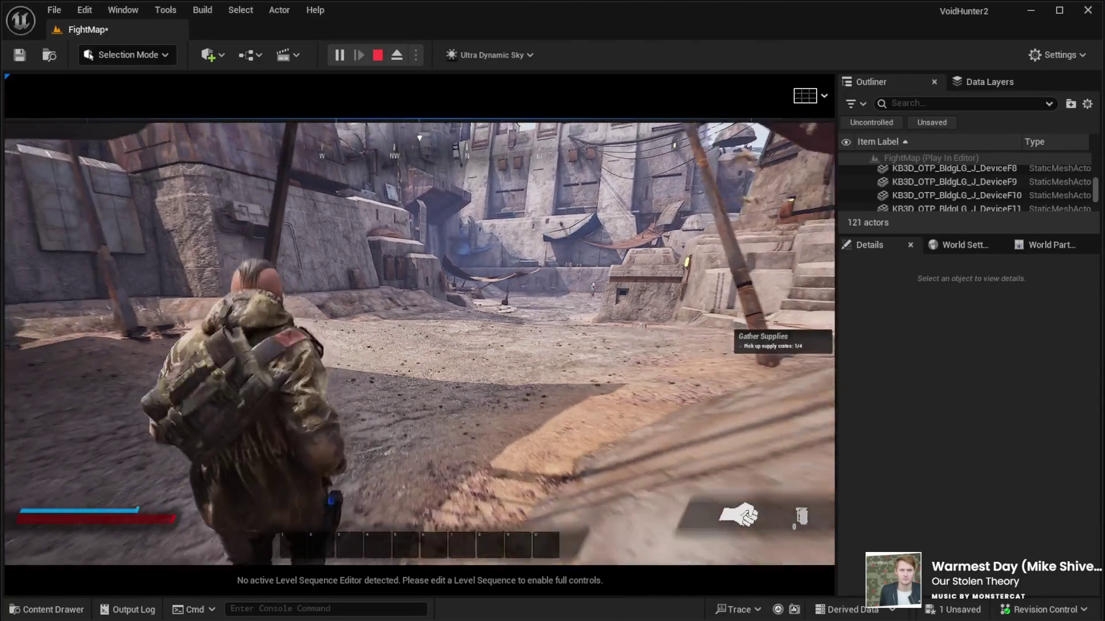
pyautogui.press('w')
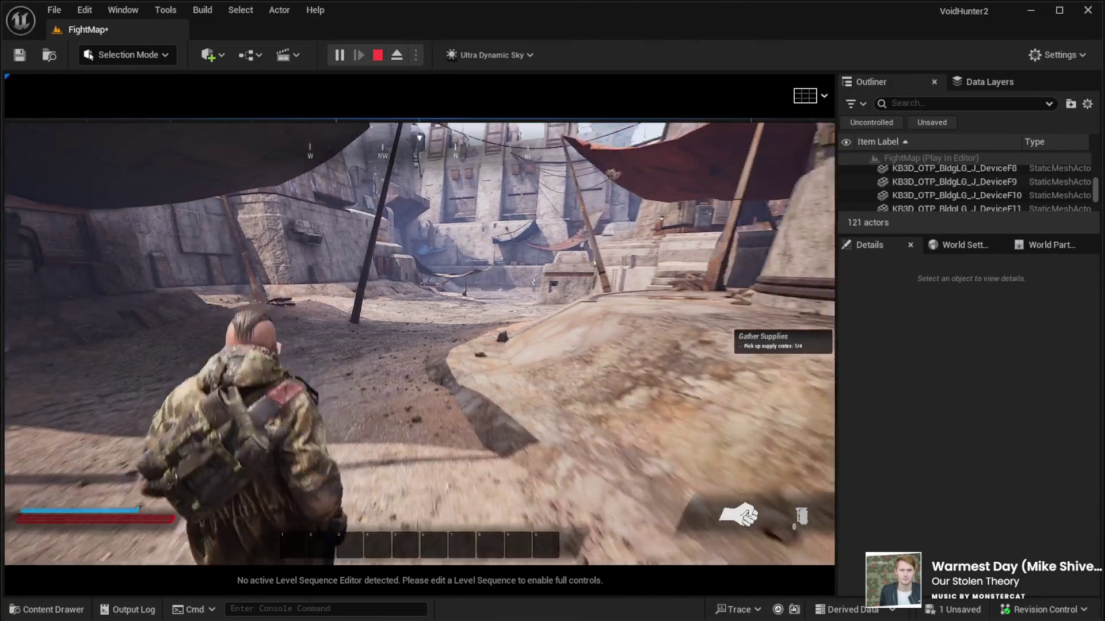
pyautogui.press('w')
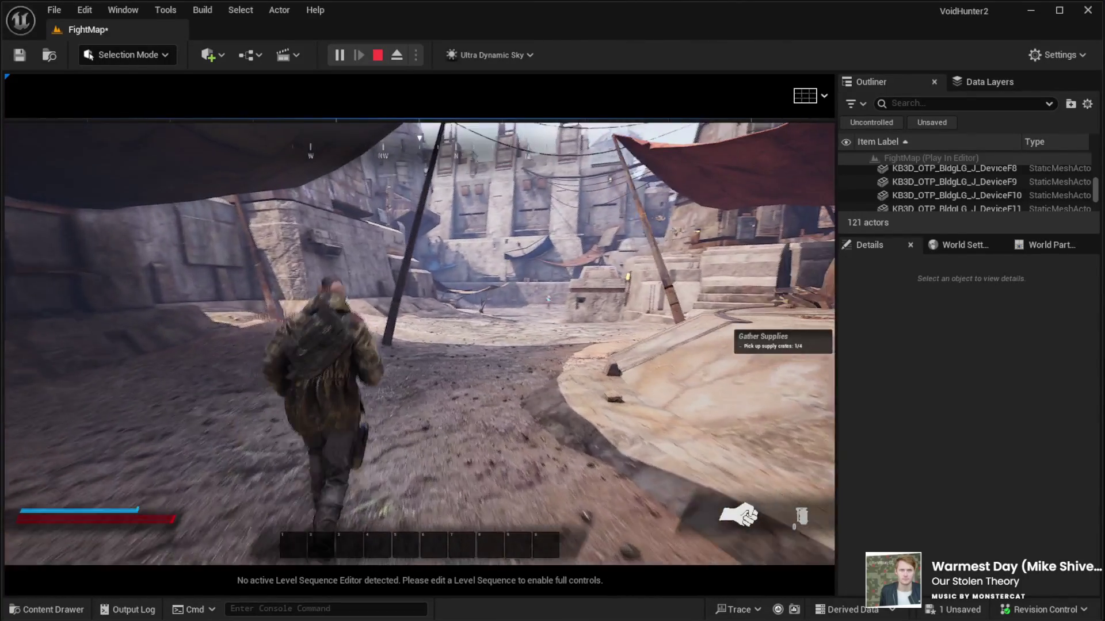
pyautogui.press('Tab')
pyautogui.press('Tab')
pyautogui.press('w')
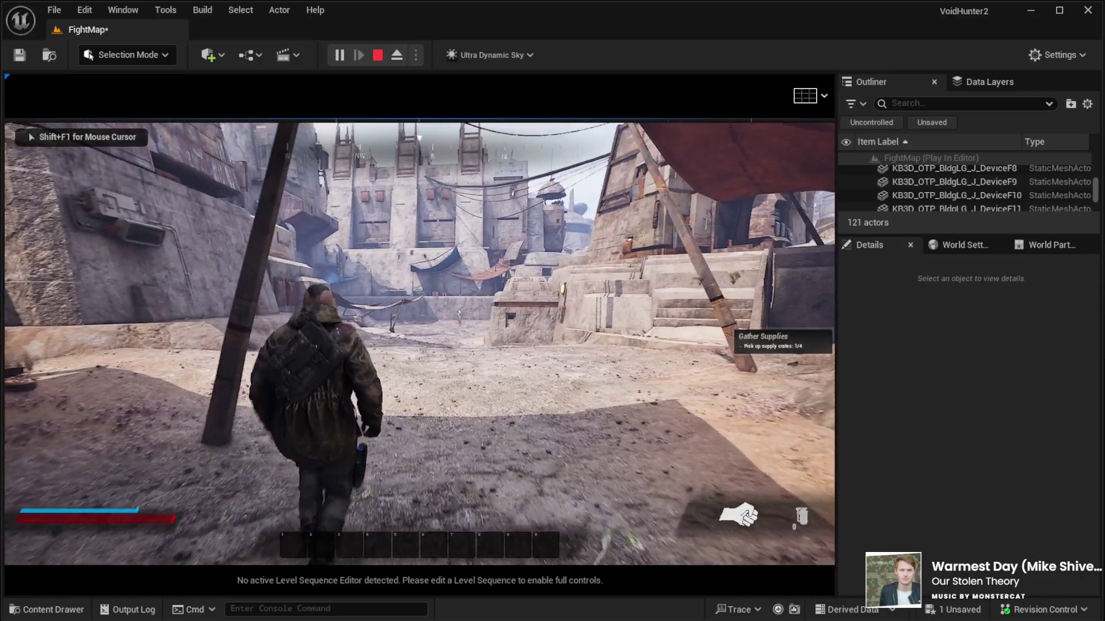
pyautogui.press('w')
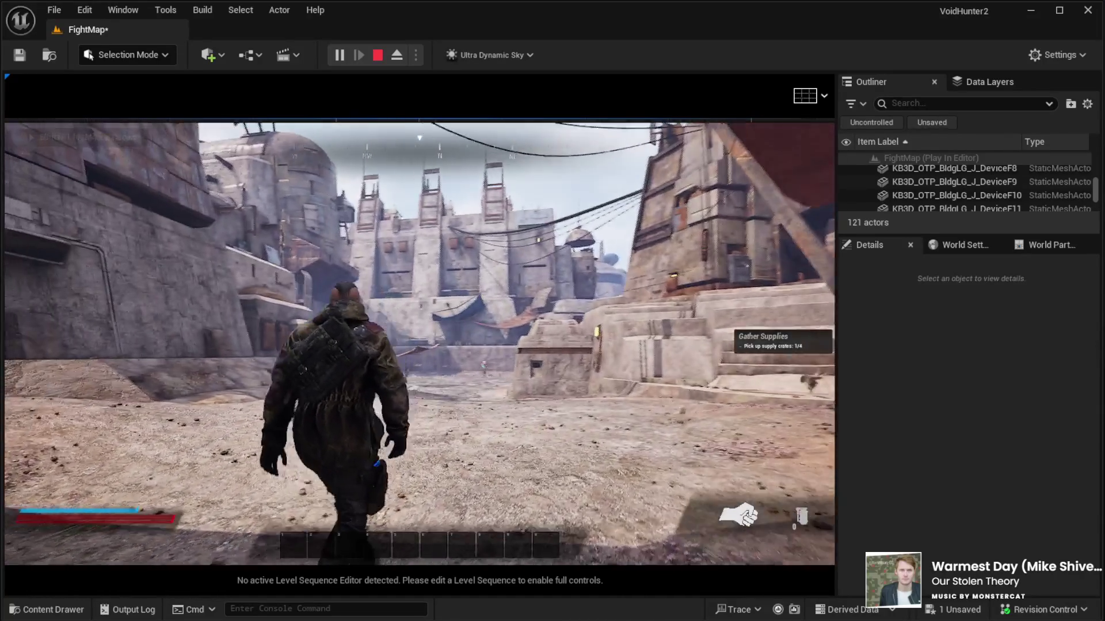
pyautogui.press('1')
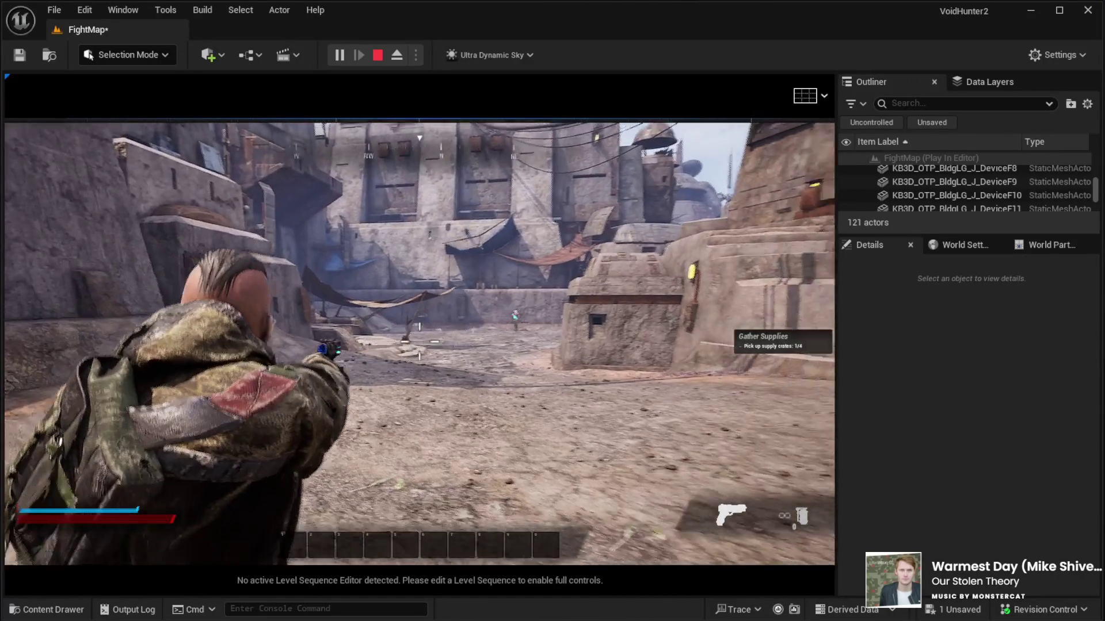
pyautogui.press('w')
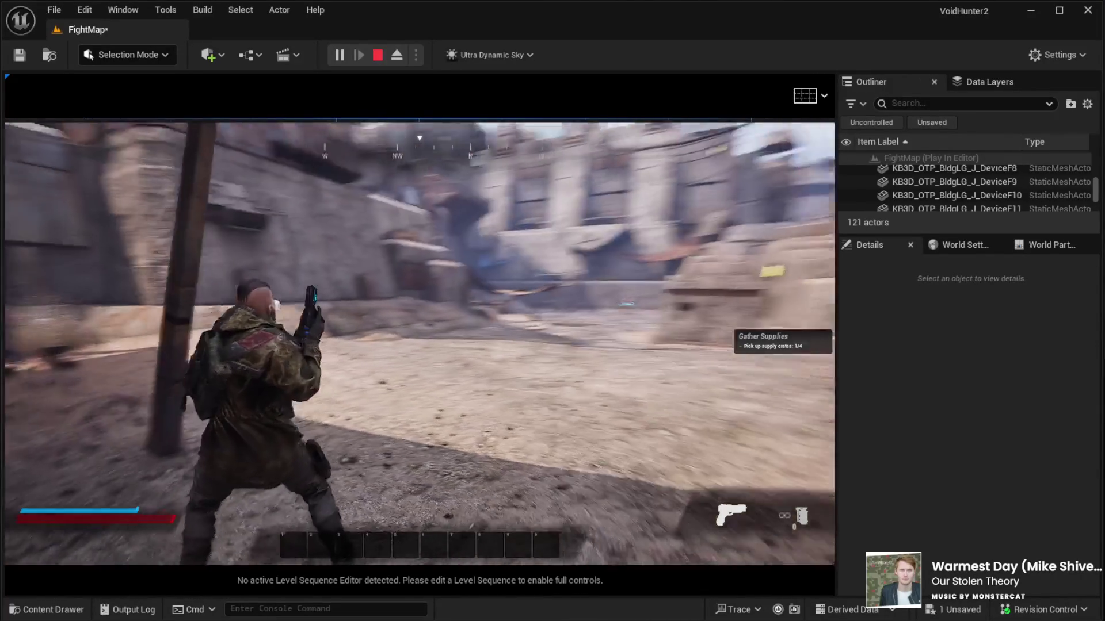
pyautogui.rightClick(420, 341)
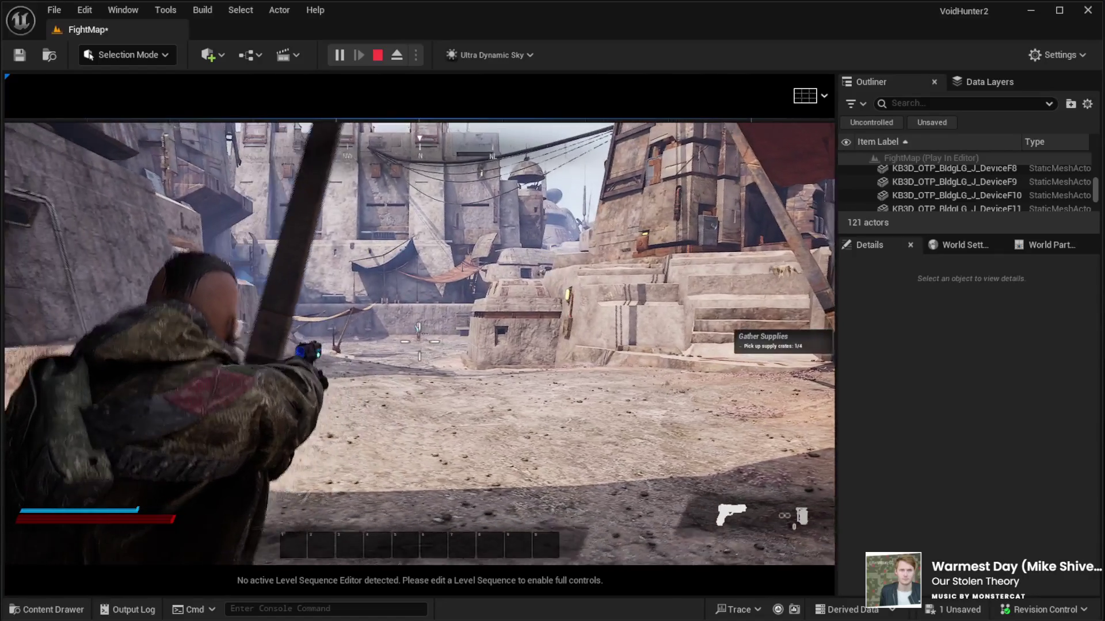
pyautogui.press('w')
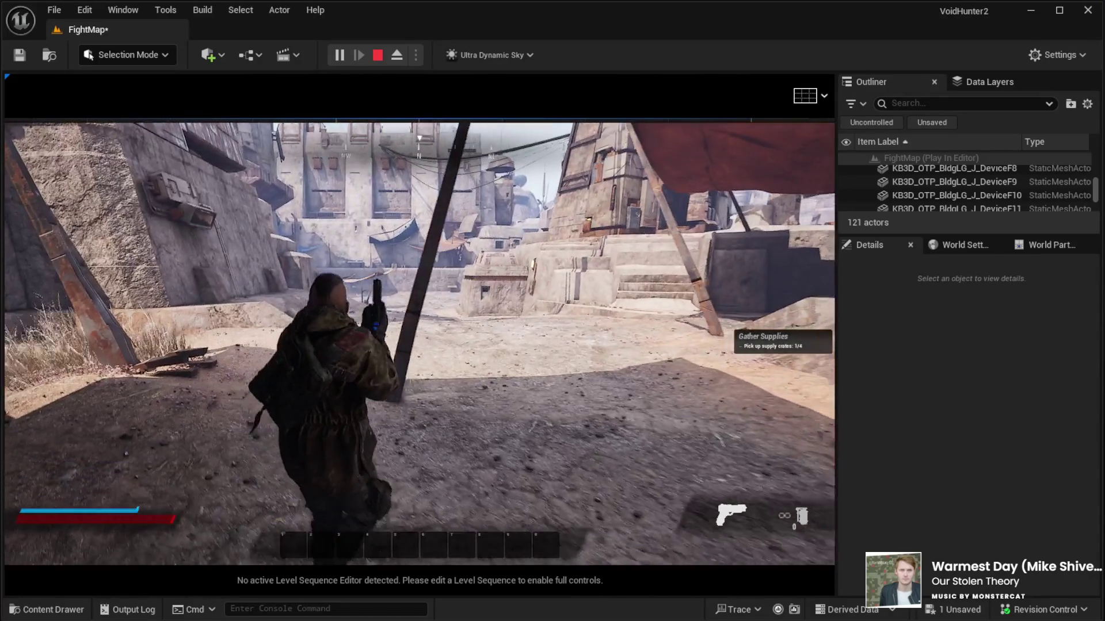
pyautogui.press('w')
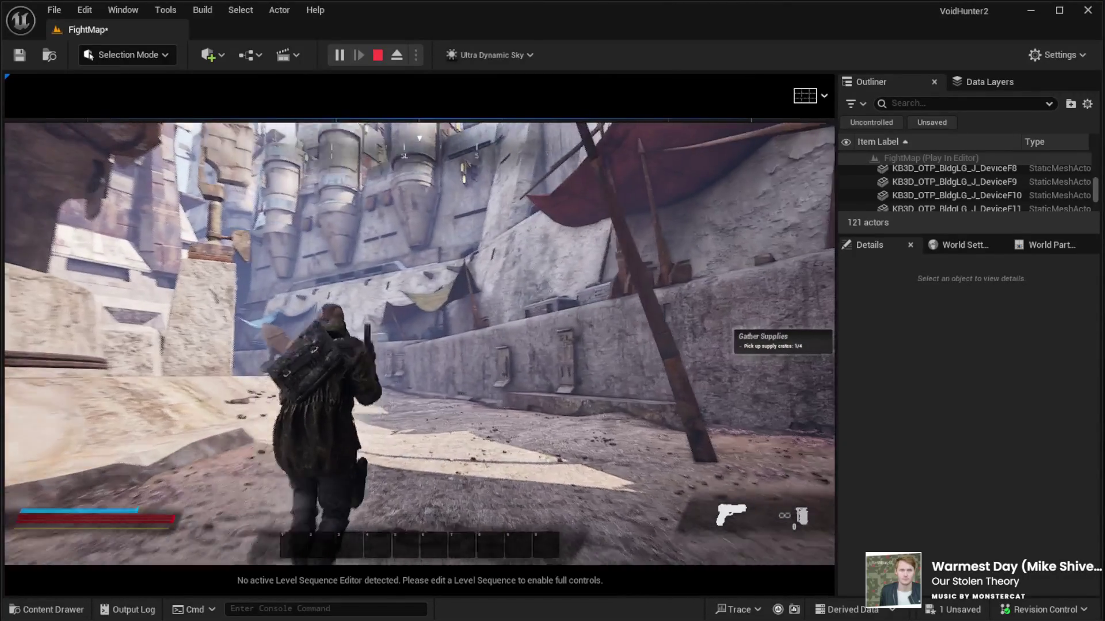
pyautogui.press('w')
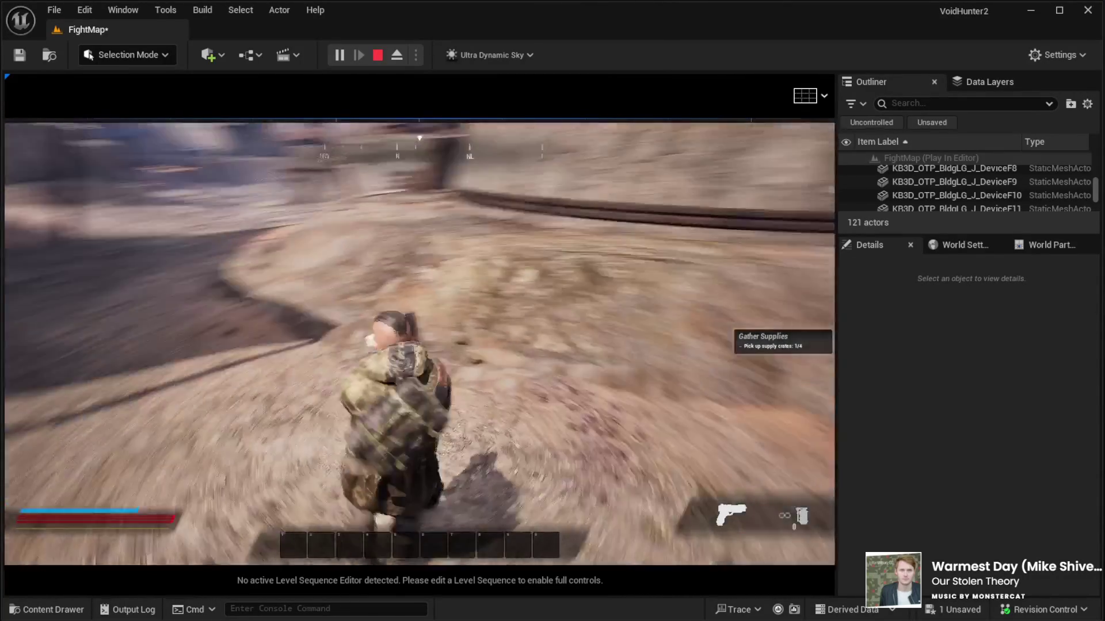
pyautogui.press('w')
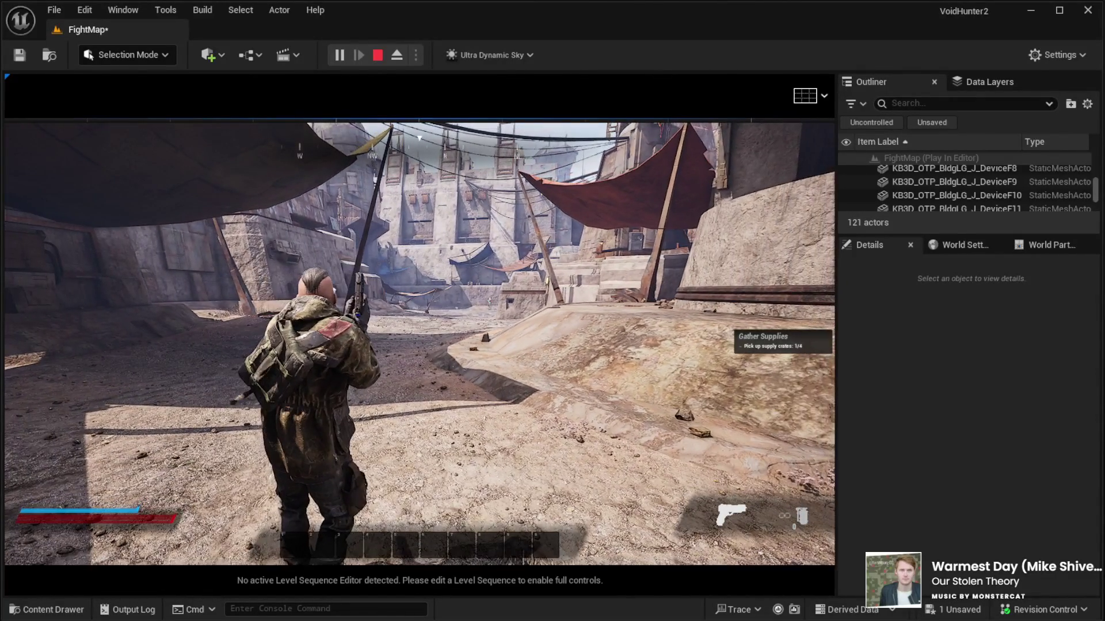
pyautogui.press('Escape')
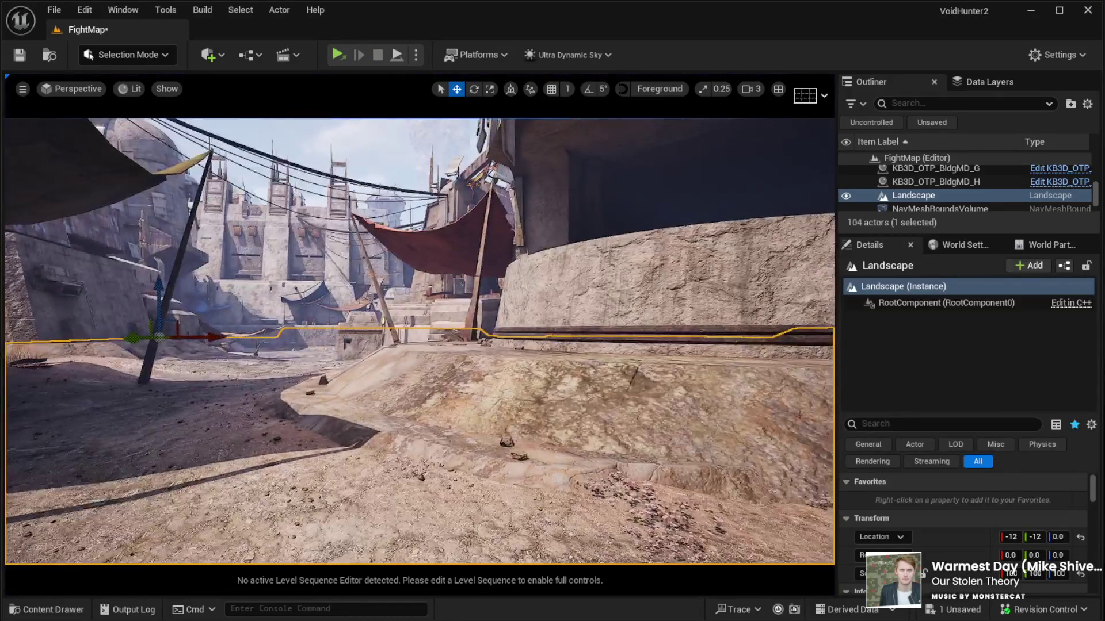
# Fly the view through the alley to the yard under the large canopy and enter Landscape Mode.
pyautogui.moveTo(376, 405); pyautogui.dragTo(353, 403)
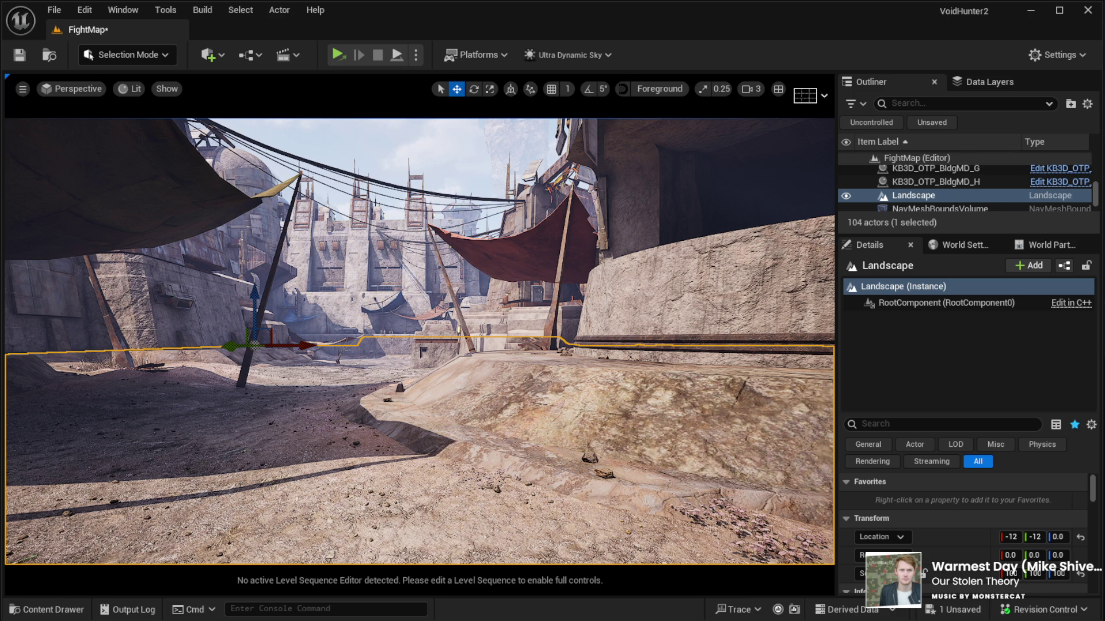
pyautogui.press('w')
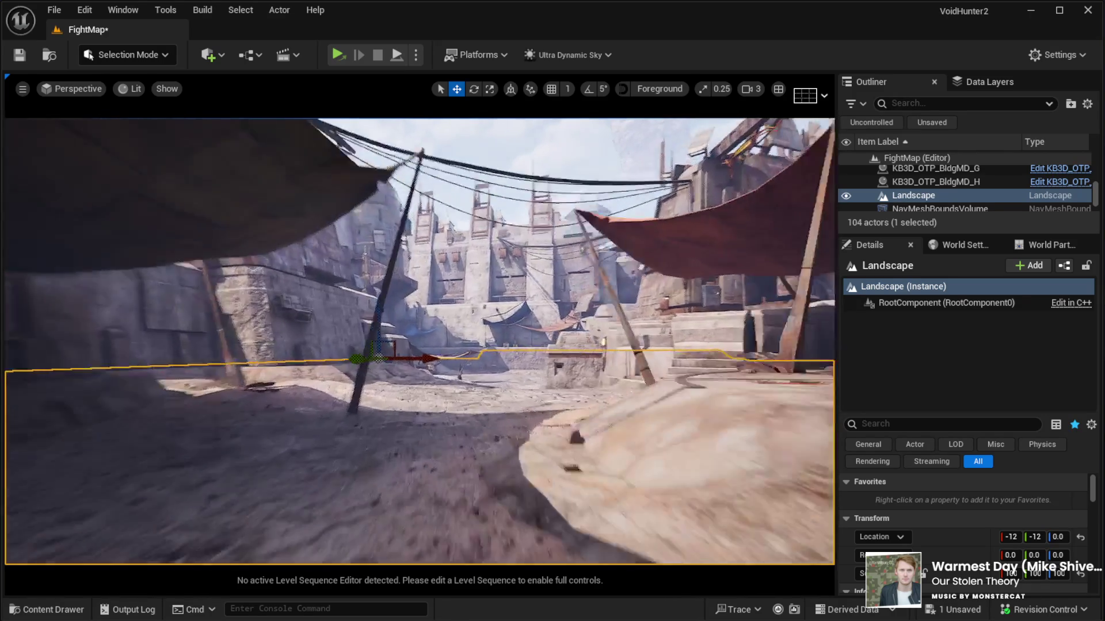
pyautogui.press('w')
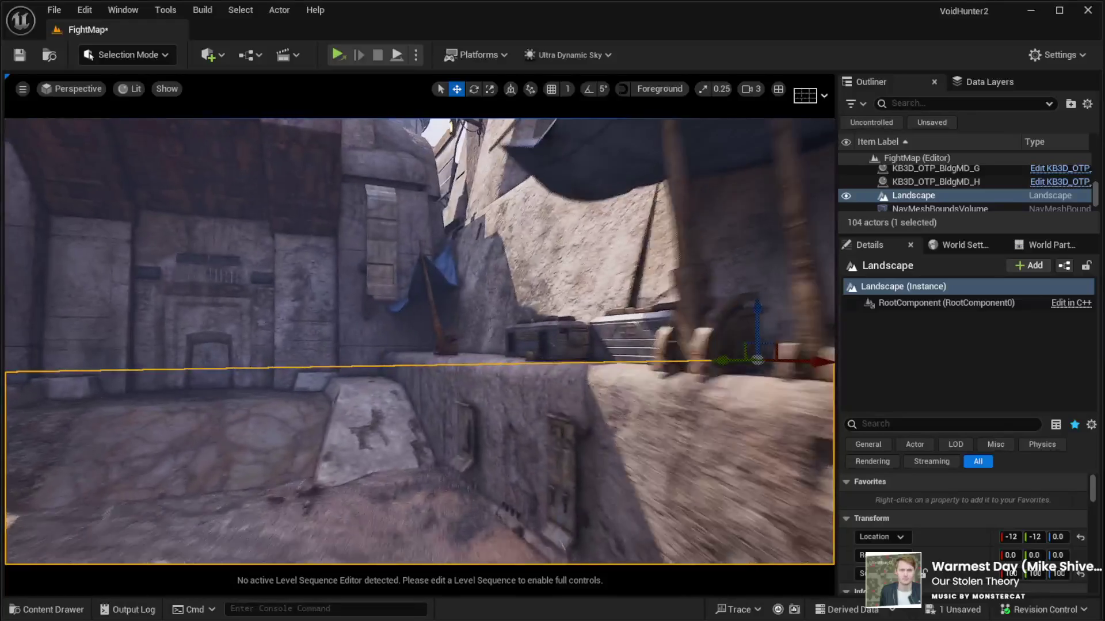
pyautogui.press('w')
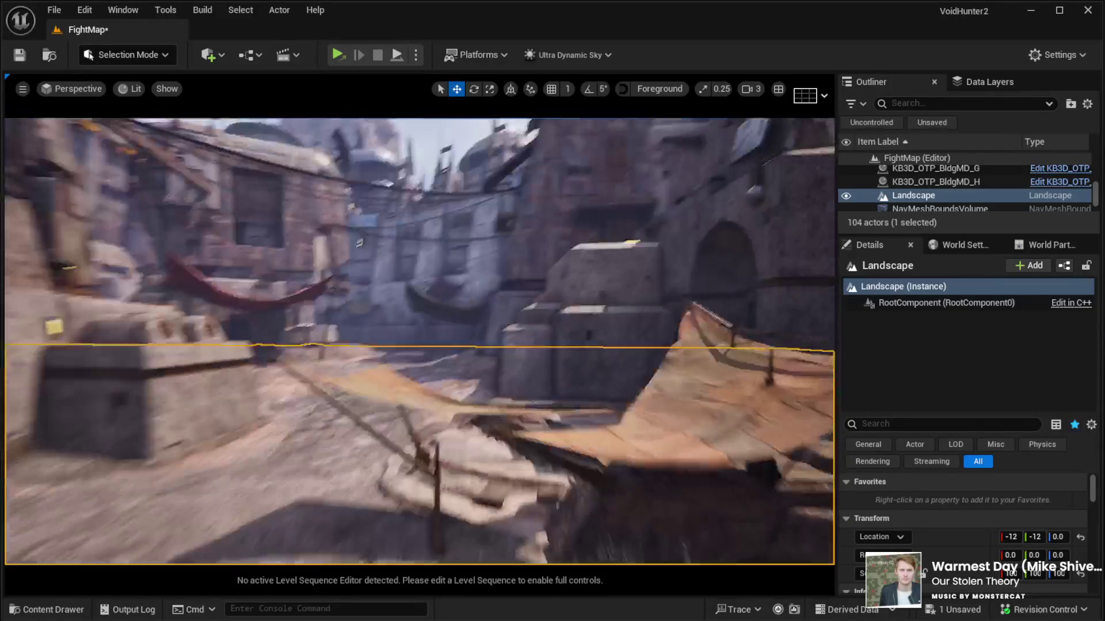
pyautogui.press('w')
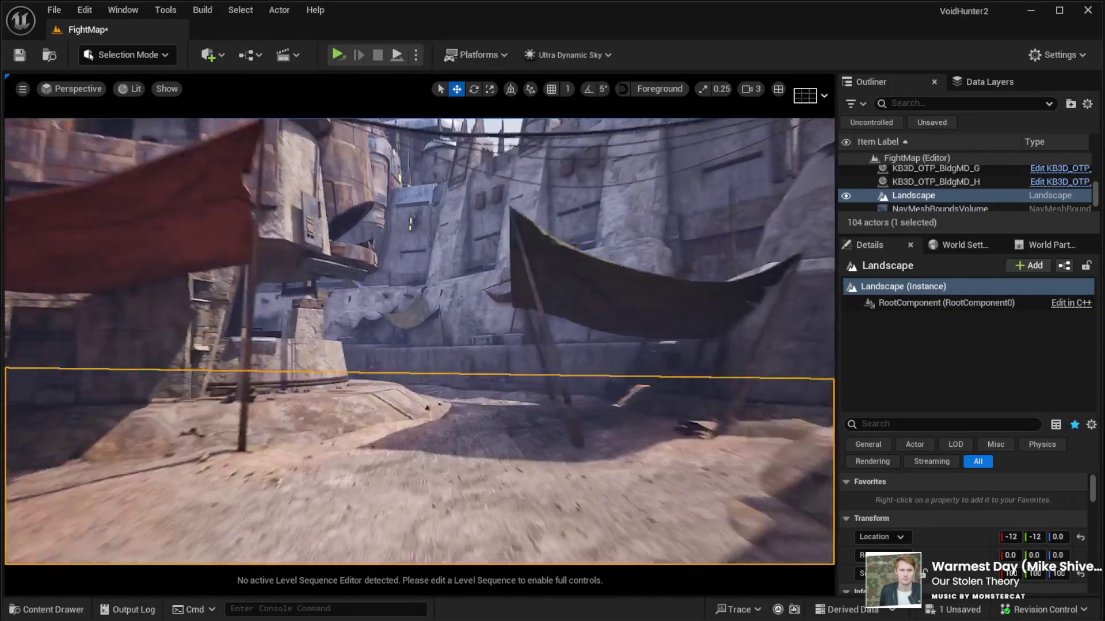
pyautogui.press('w')
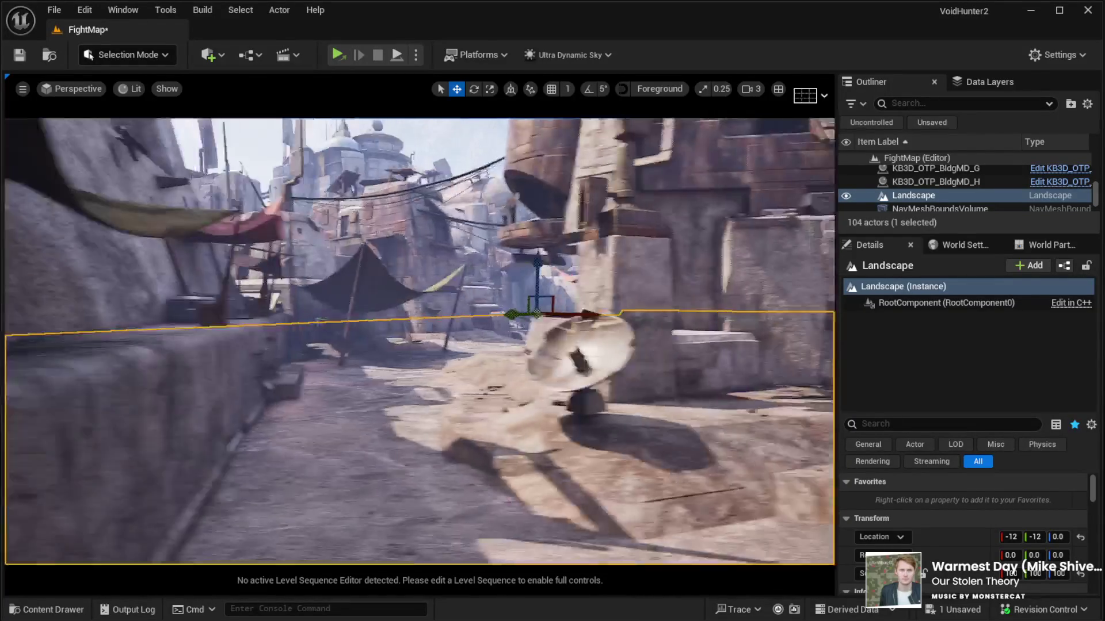
pyautogui.press('w')
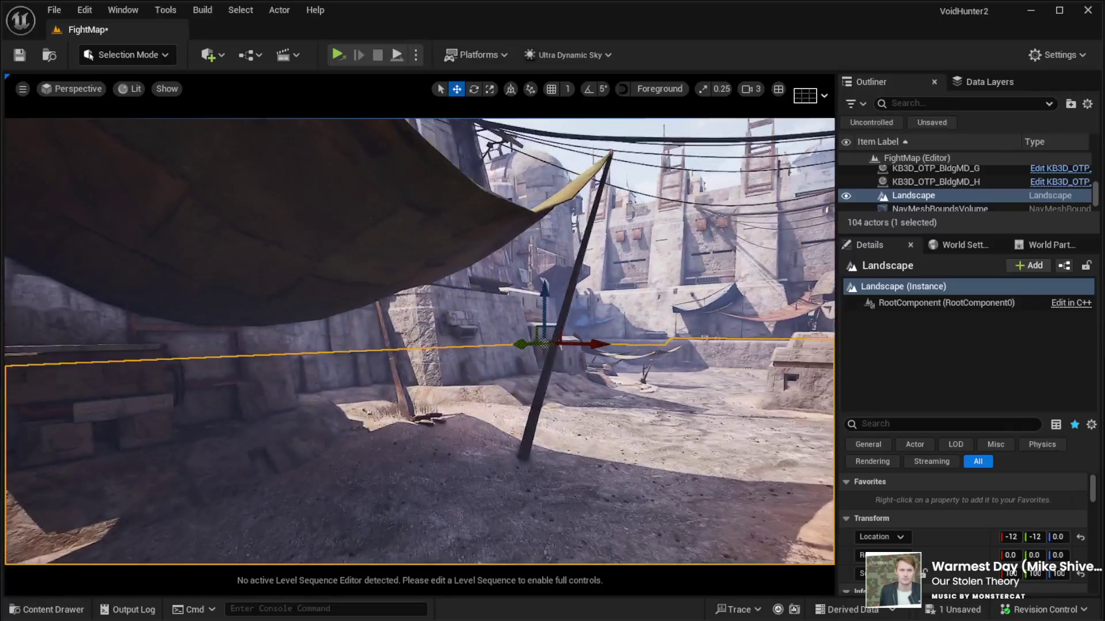
pyautogui.press('w')
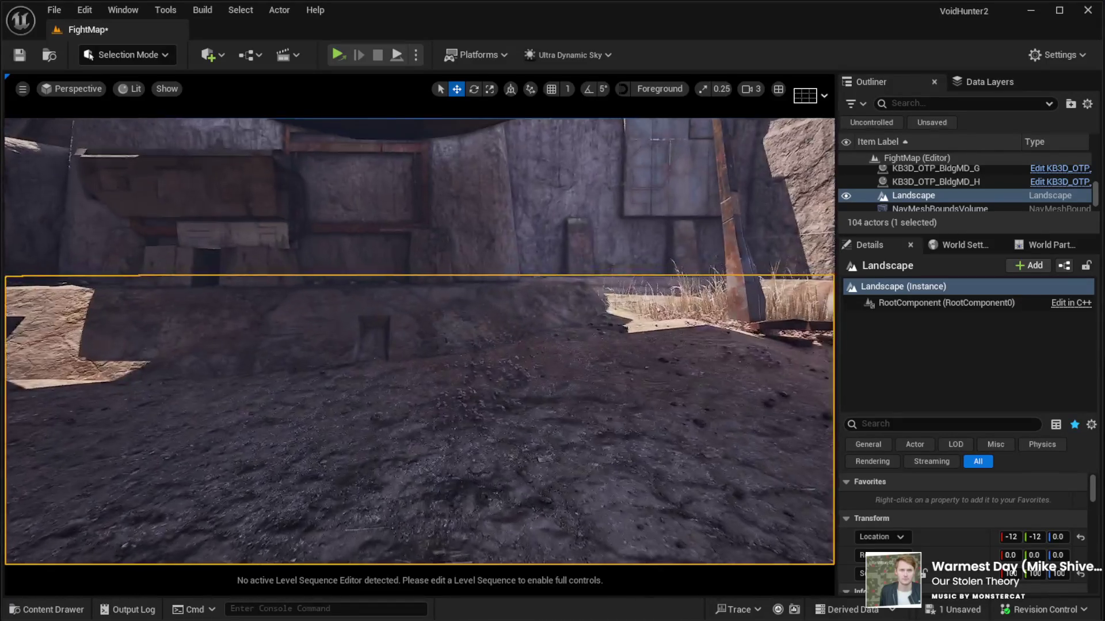
pyautogui.press('s')
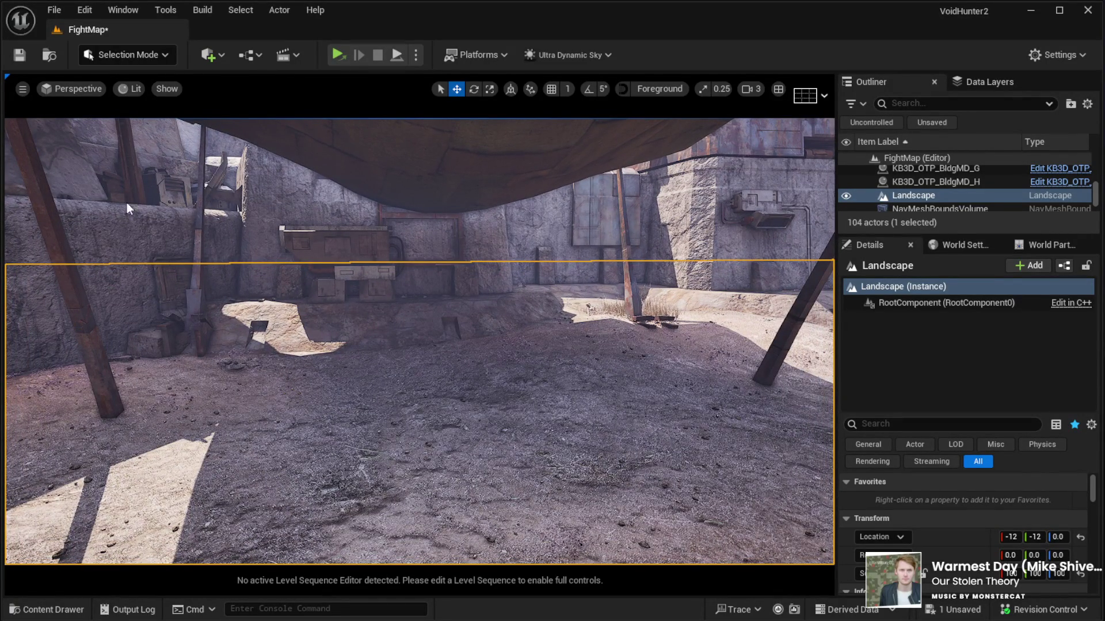
pyautogui.hotkey('shift', '2')
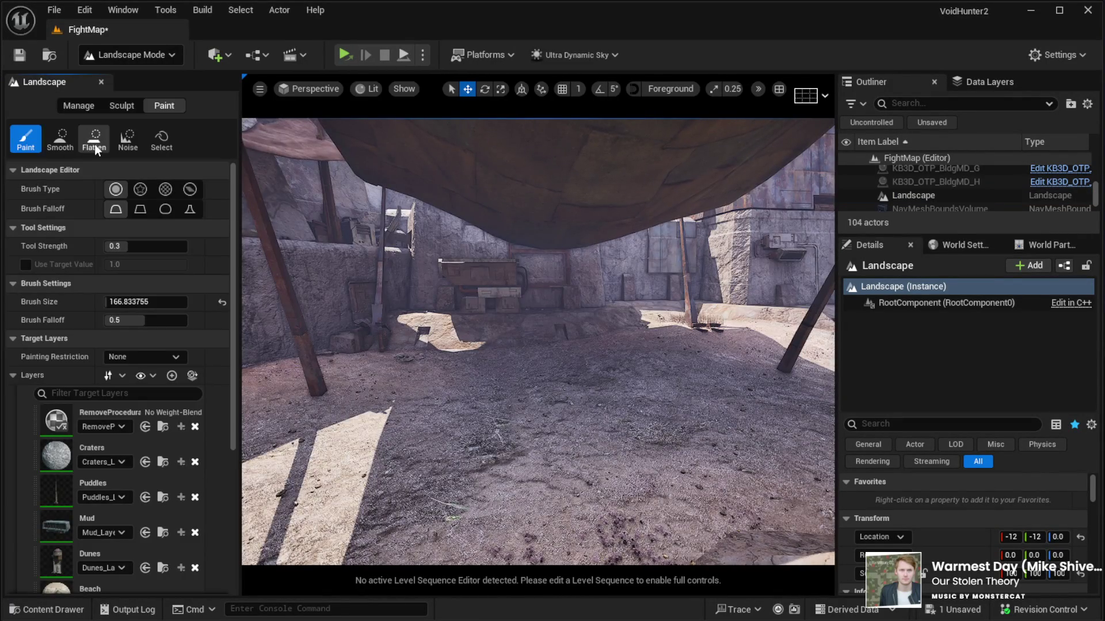
# Use the Sculpt tab's Flatten tool to level the ground under the canopy.
pyautogui.click(95, 142)
pyautogui.click(107, 108)
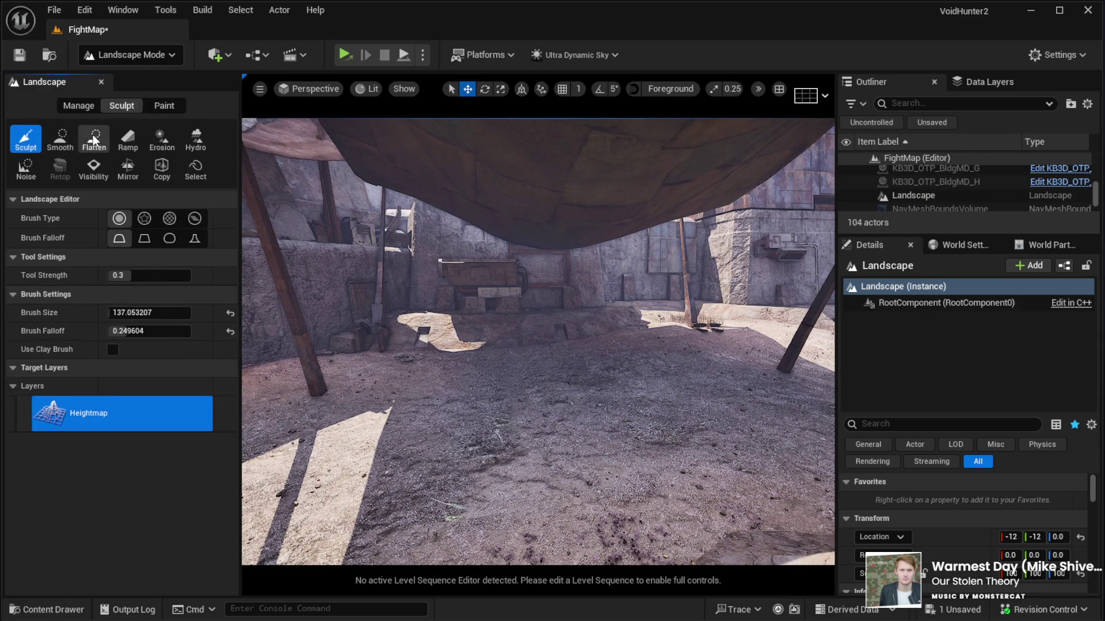
pyautogui.click(183, 276)
pyautogui.click(427, 382)
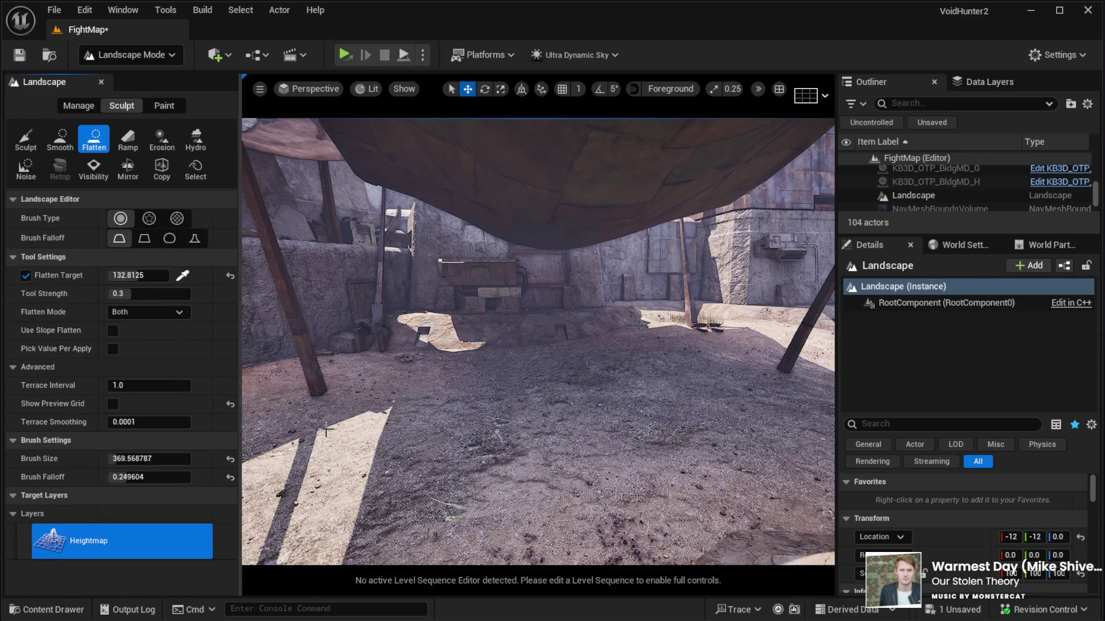
pyautogui.moveTo(451, 387)
pyautogui.mouseDown()
pyautogui.moveTo(579, 370)
pyautogui.moveTo(567, 362)
pyautogui.moveTo(611, 351)
pyautogui.moveTo(609, 368)
pyautogui.moveTo(627, 358)
pyautogui.moveTo(475, 353)
pyautogui.moveTo(486, 370)
pyautogui.moveTo(532, 374)
pyautogui.moveTo(517, 403)
pyautogui.moveTo(521, 374)
pyautogui.moveTo(493, 370)
pyautogui.mouseUp()
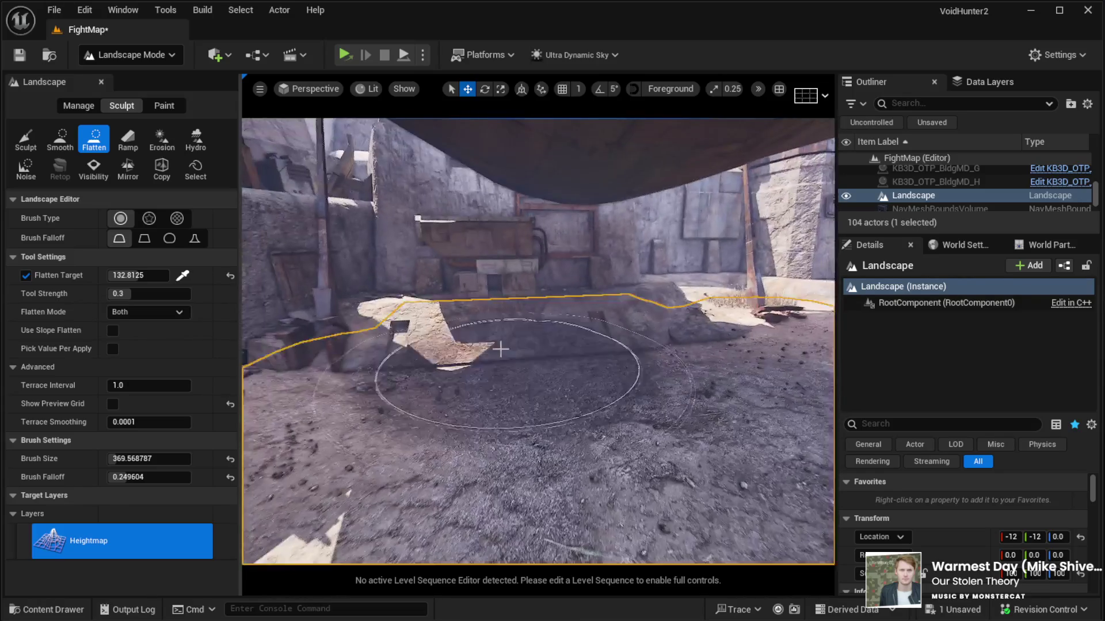
# Exit Landscape Mode and return to Selection Mode.
pyautogui.click(121, 105)
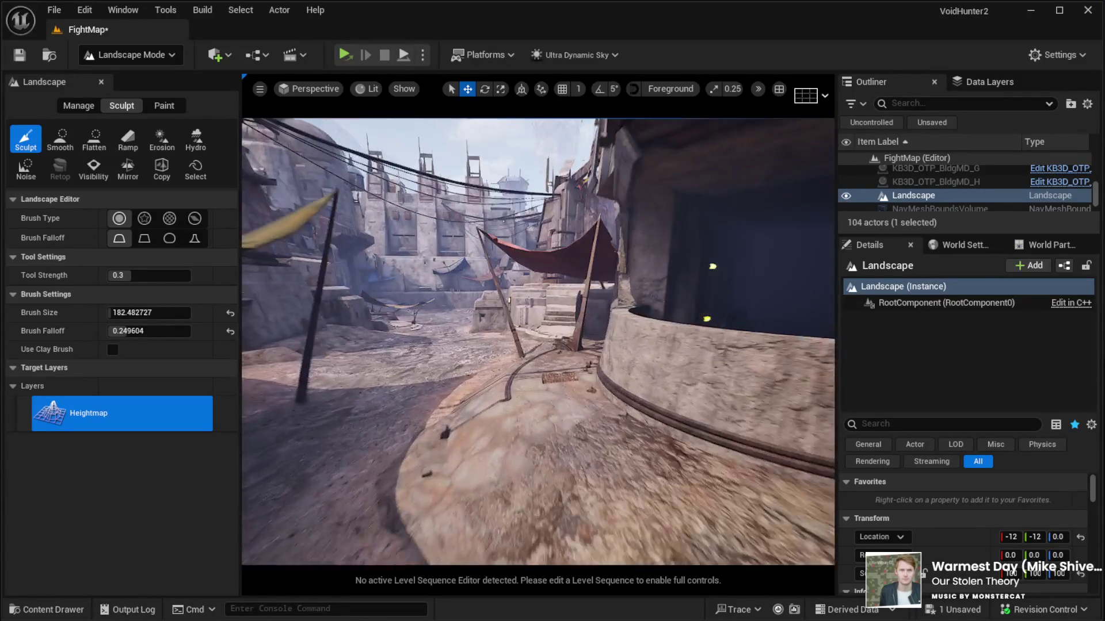
pyautogui.click(119, 51)
pyautogui.click(127, 77)
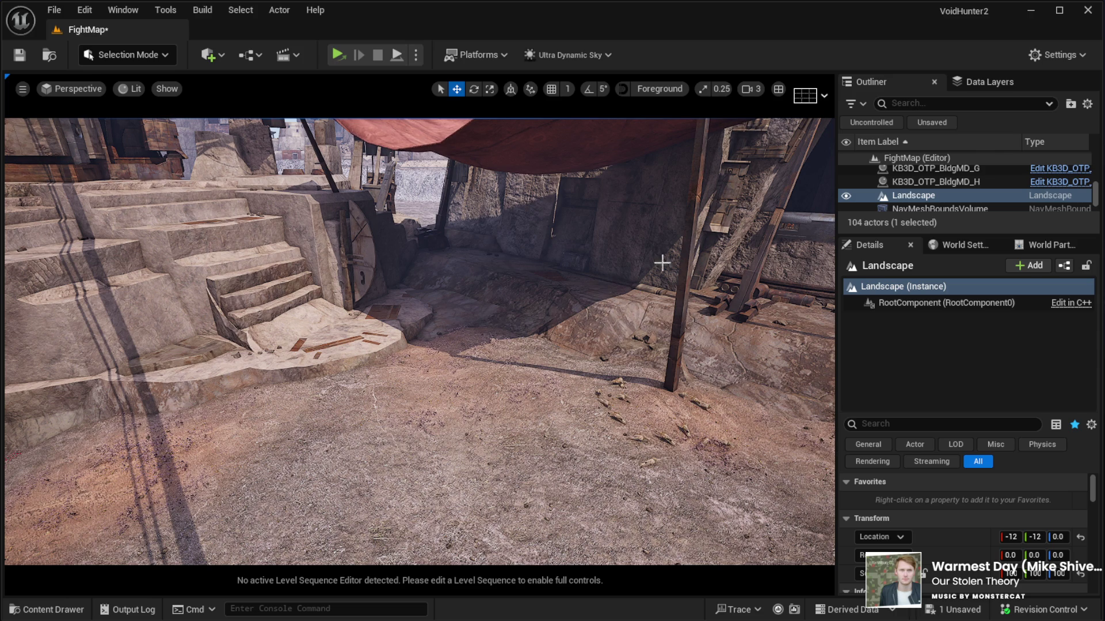
# Drag KB3D_OTP_BldgSM_C_BuildingB from the Content Browser under the canopy and focus on it.
pyautogui.click(681, 323)
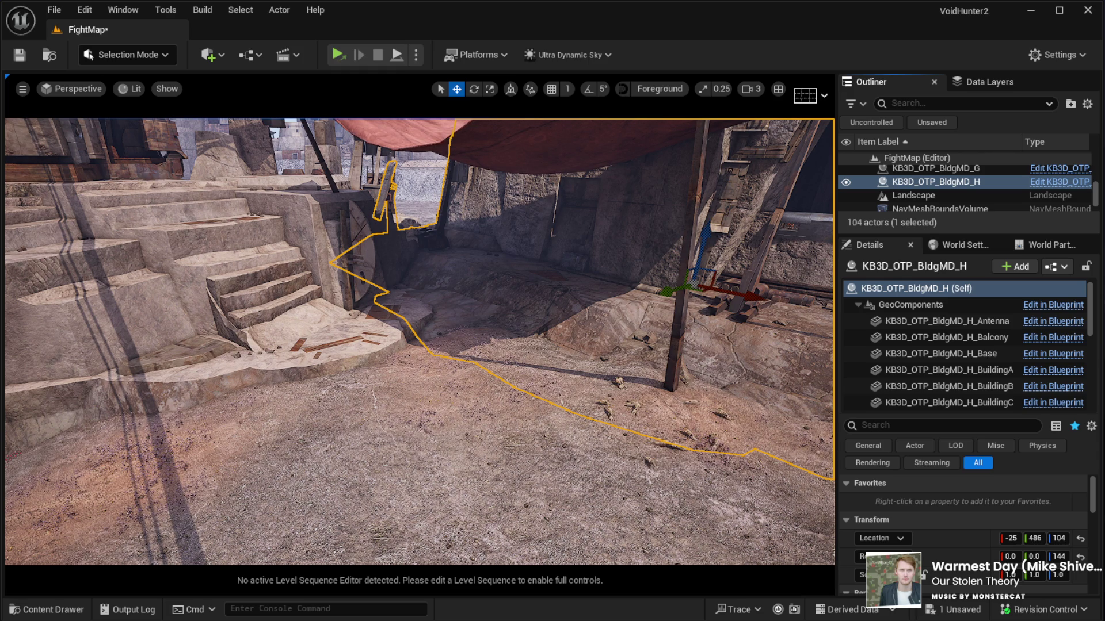
pyautogui.moveTo(828, 403)
pyautogui.mouseDown()
pyautogui.moveTo(719, 455)
pyautogui.moveTo(629, 469)
pyautogui.moveTo(635, 451)
pyautogui.mouseUp()
pyautogui.press('f')
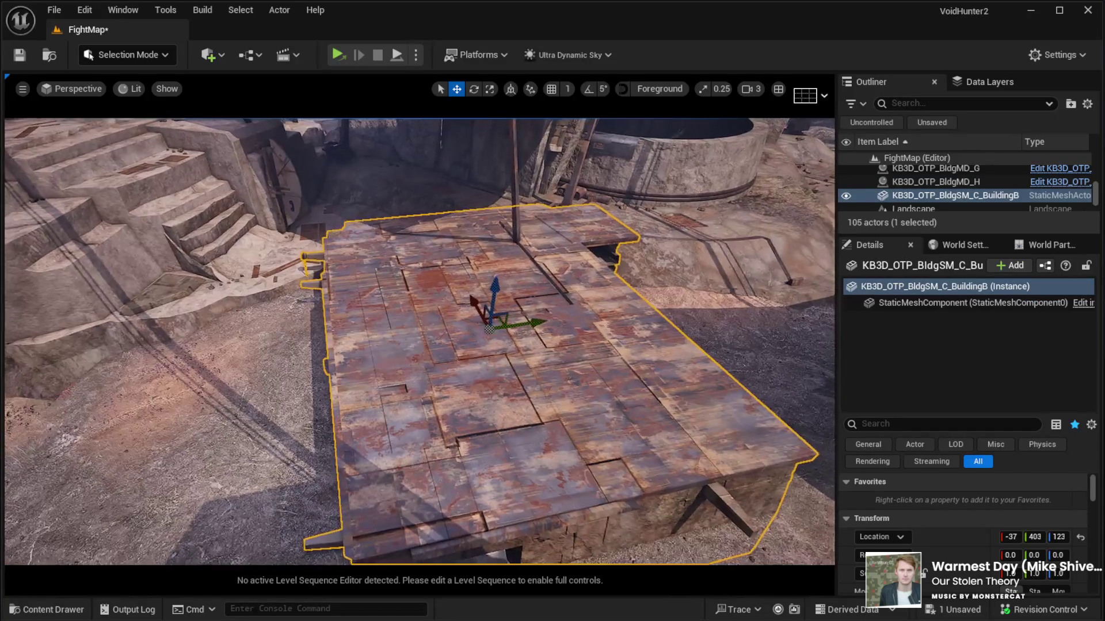
# Rotate the platform and shift it into place beside the stone steps under the red canopy.
pyautogui.press('e')
pyautogui.moveTo(477, 383)
pyautogui.mouseDown()
pyautogui.moveTo(593, 370)
pyautogui.moveTo(547, 402)
pyautogui.moveTo(392, 363)
pyautogui.moveTo(397, 308)
pyautogui.moveTo(822, 304)
pyautogui.mouseUp()
pyautogui.scroll(3, 822, 304)
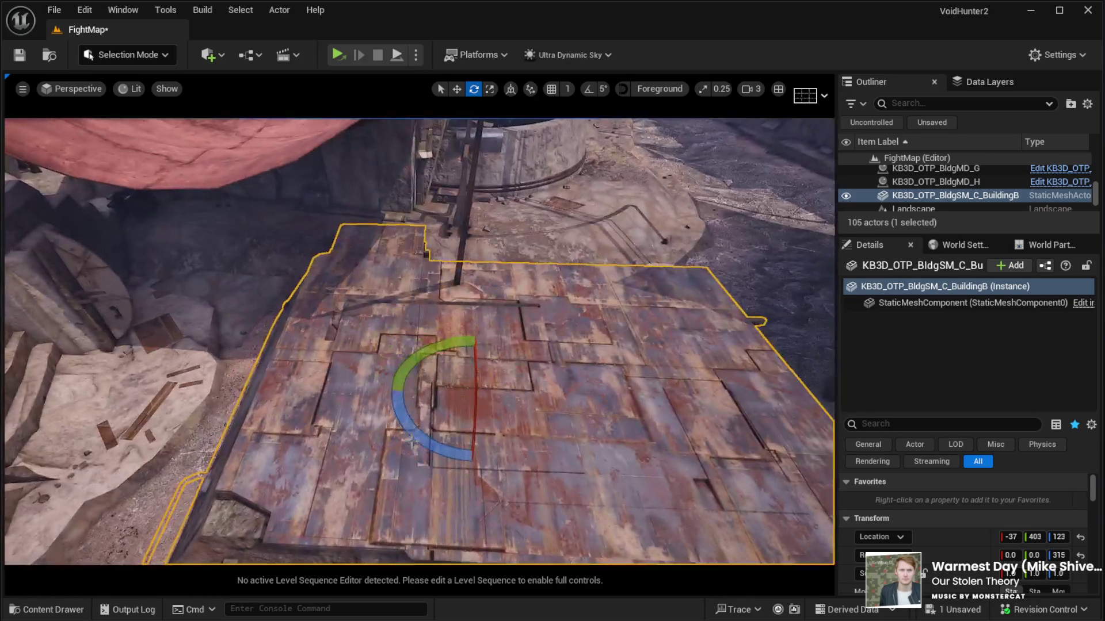
pyautogui.press('w')
pyautogui.moveTo(451, 377)
pyautogui.mouseDown()
pyautogui.moveTo(284, 298)
pyautogui.moveTo(247, 254)
pyautogui.moveTo(266, 245)
pyautogui.moveTo(345, 276)
pyautogui.moveTo(298, 321)
pyautogui.moveTo(345, 370)
pyautogui.mouseUp()
pyautogui.press('e')
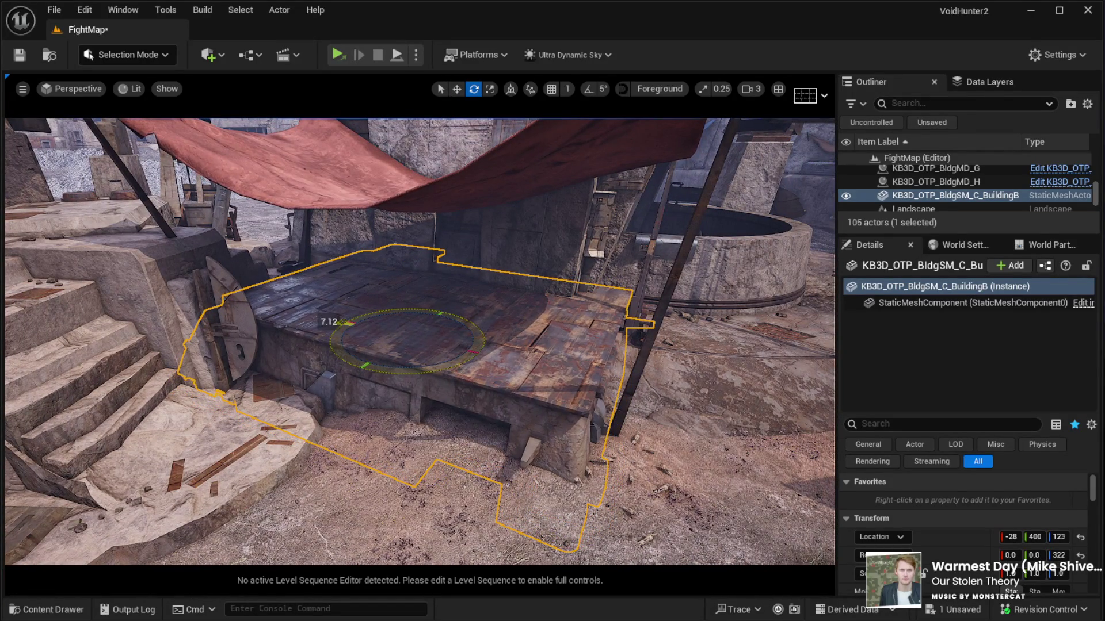
pyautogui.press('w')
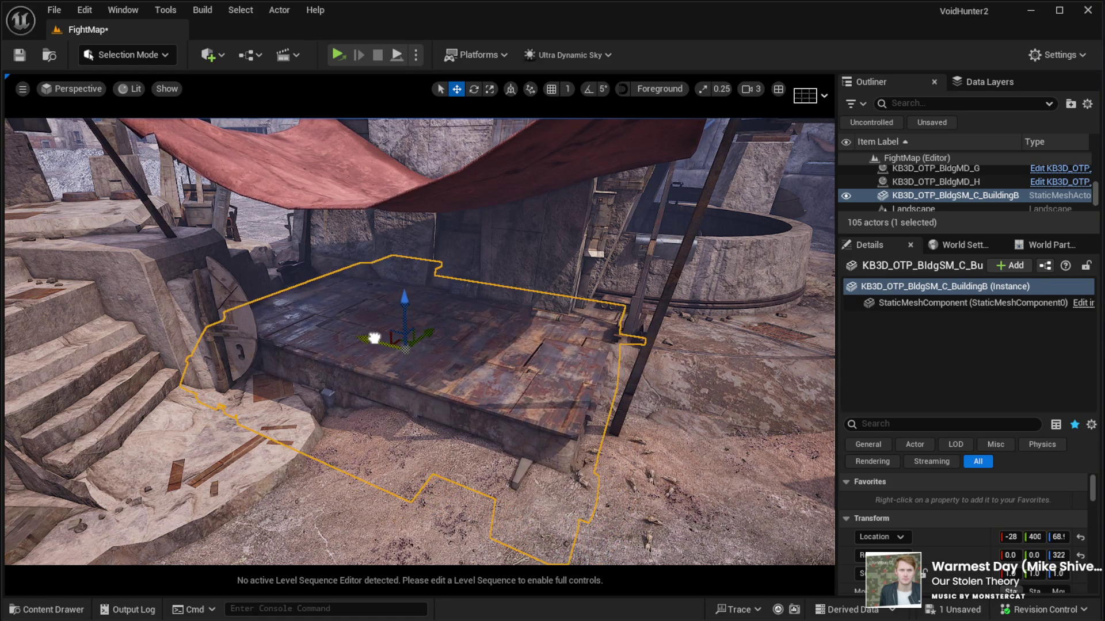
pyautogui.moveTo(374, 337)
pyautogui.mouseDown()
pyautogui.moveTo(336, 289)
pyautogui.moveTo(133, 200)
pyautogui.mouseUp()
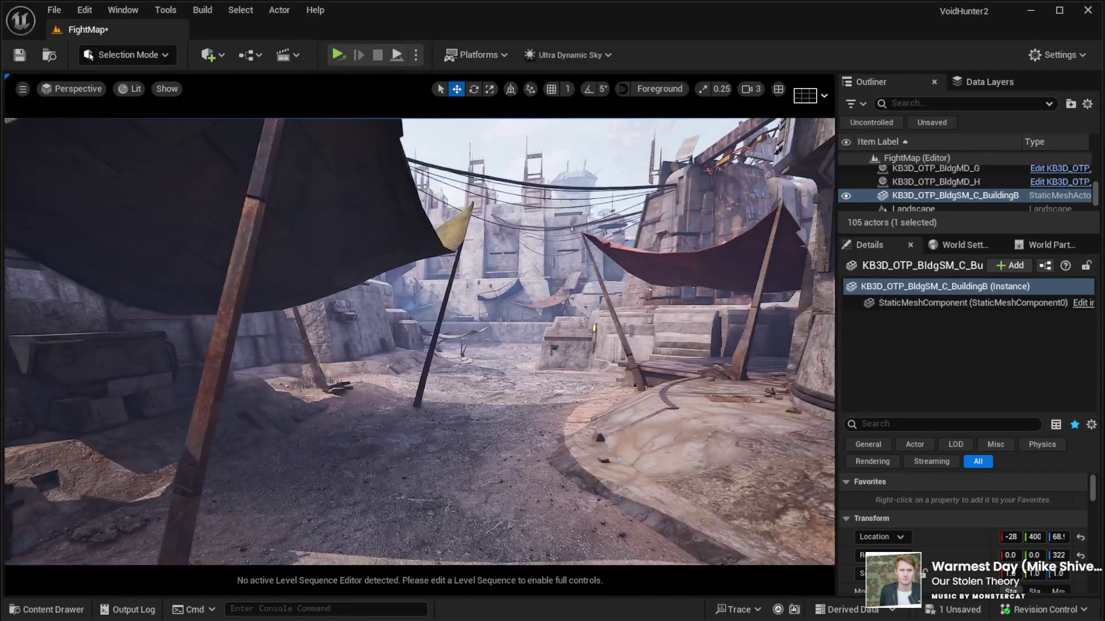
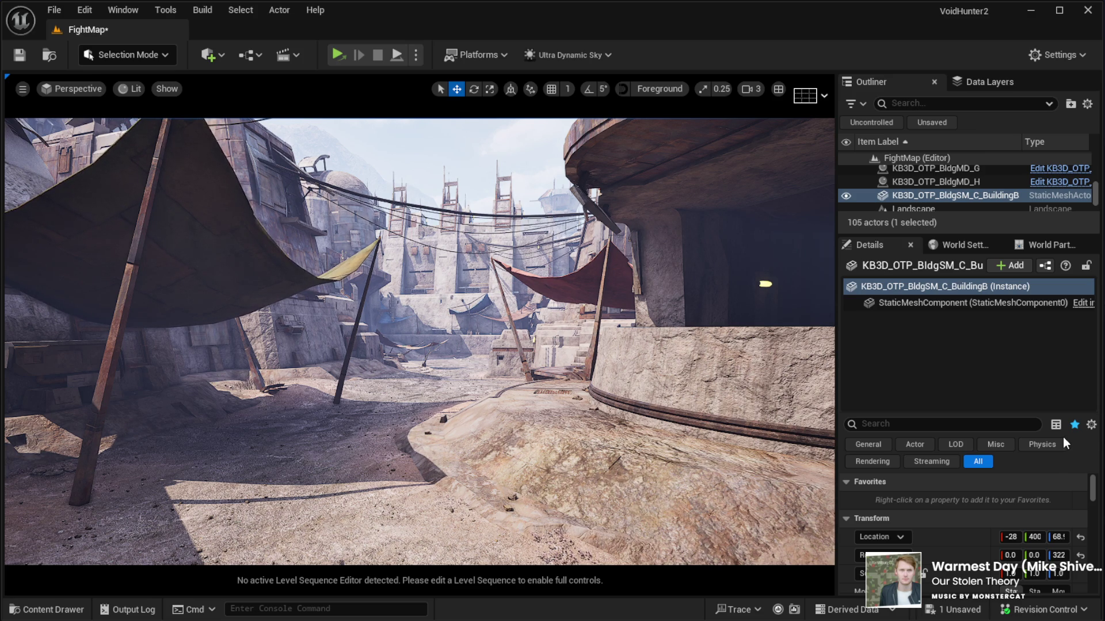
# Drop the KB3D BuildingC static mesh from the Content Drawer at the courtyard street corner.
pyautogui.moveTo(528, 463)
pyautogui.mouseDown()
pyautogui.moveTo(448, 403)
pyautogui.moveTo(358, 386)
pyautogui.mouseUp()
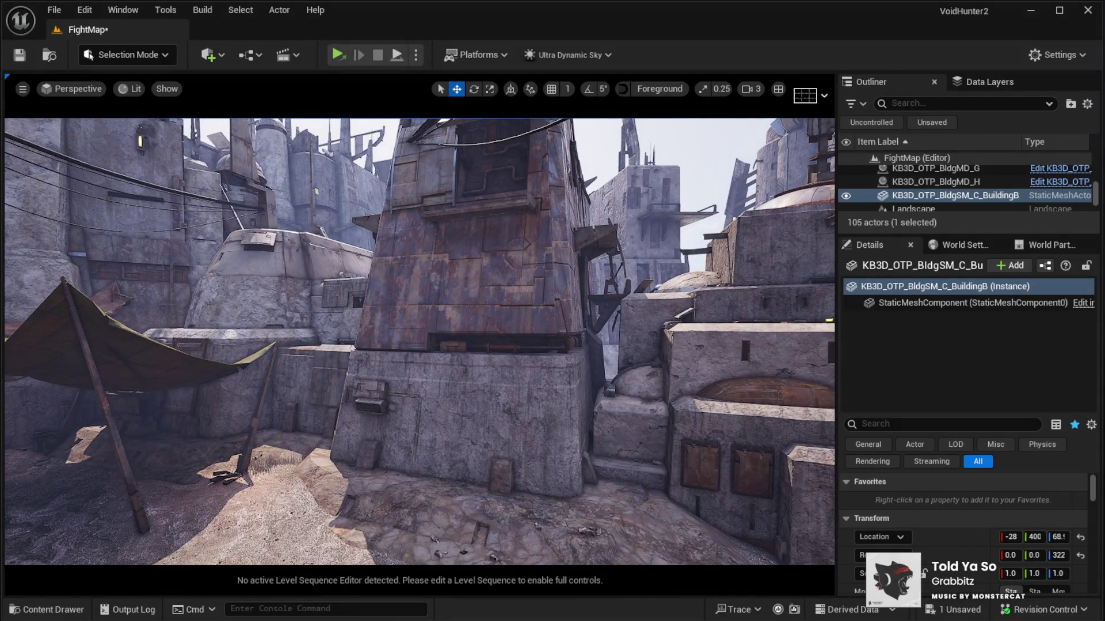
pyautogui.moveTo(822, 458); pyautogui.dragTo(508, 473)
pyautogui.moveTo(448, 490); pyautogui.dragTo(448, 489)
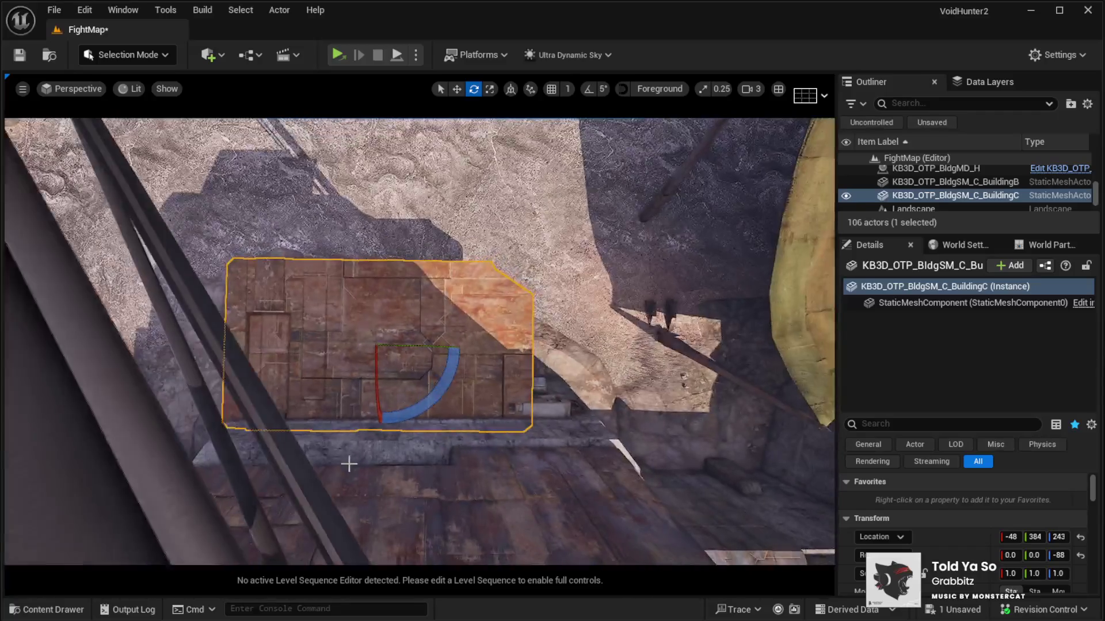
# Raise BuildingC to Z 488 and nudge it along Y to location -49, 376, 488.
pyautogui.moveTo(377, 285)
pyautogui.mouseDown()
pyautogui.moveTo(377, 266)
pyautogui.moveTo(395, 384)
pyautogui.moveTo(443, 411)
pyautogui.mouseUp()
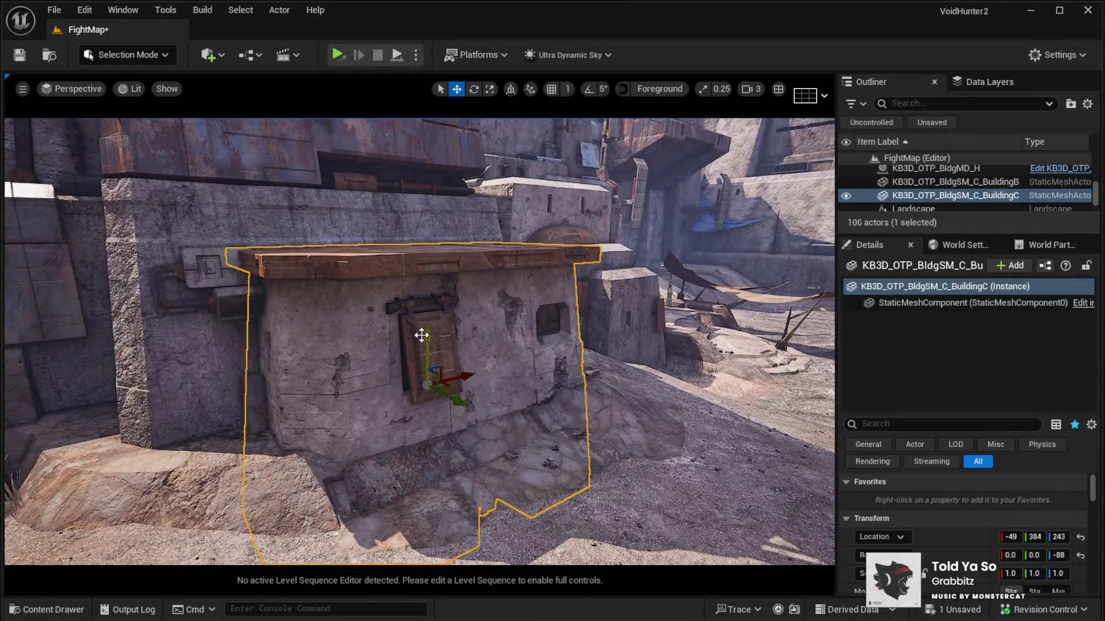
pyautogui.moveTo(426, 340)
pyautogui.mouseDown()
pyautogui.moveTo(409, 173)
pyautogui.moveTo(409, 225)
pyautogui.mouseUp()
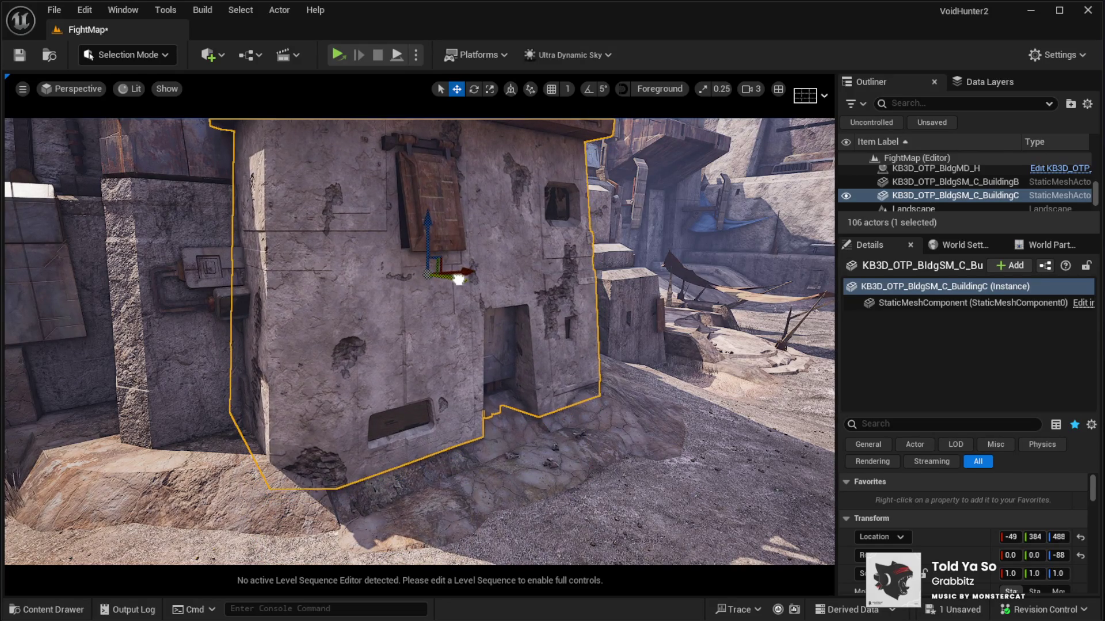
pyautogui.moveTo(443, 273)
pyautogui.mouseDown()
pyautogui.moveTo(426, 299)
pyautogui.moveTo(420, 276)
pyautogui.mouseUp()
pyautogui.moveTo(565, 245); pyautogui.dragTo(532, 273)
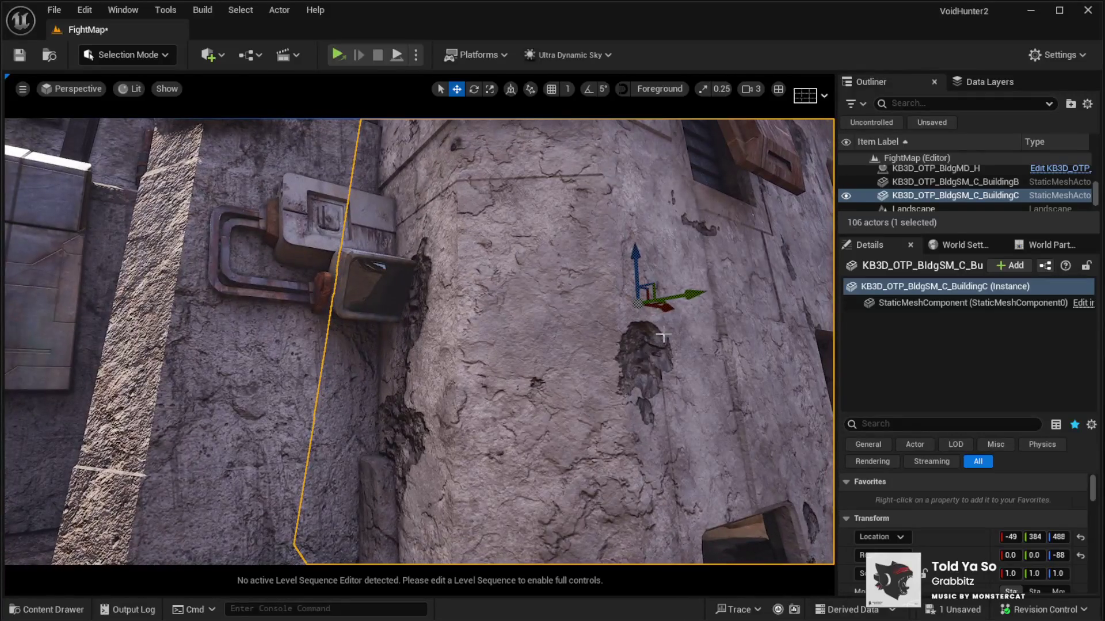
pyautogui.moveTo(673, 310); pyautogui.dragTo(688, 309)
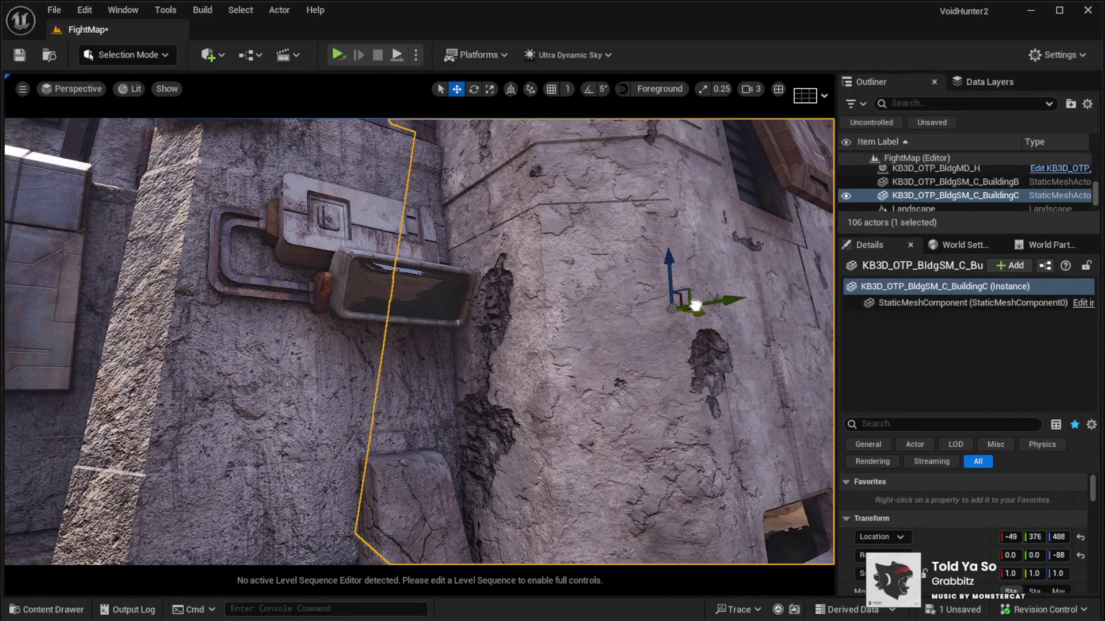
pyautogui.press('w')
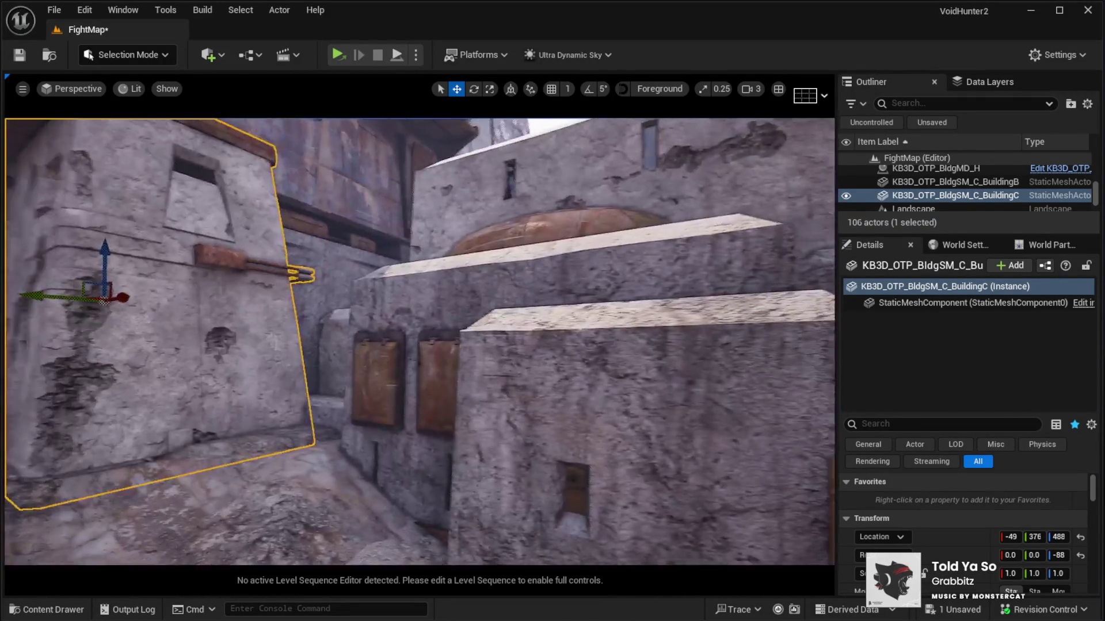
pyautogui.press('s')
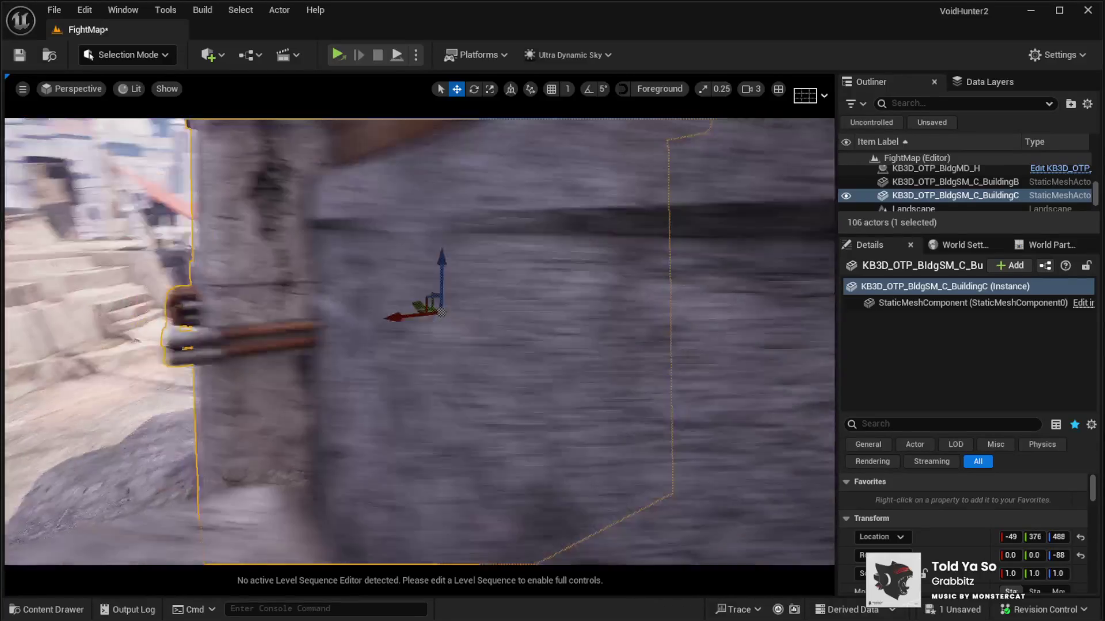
pyautogui.press('w')
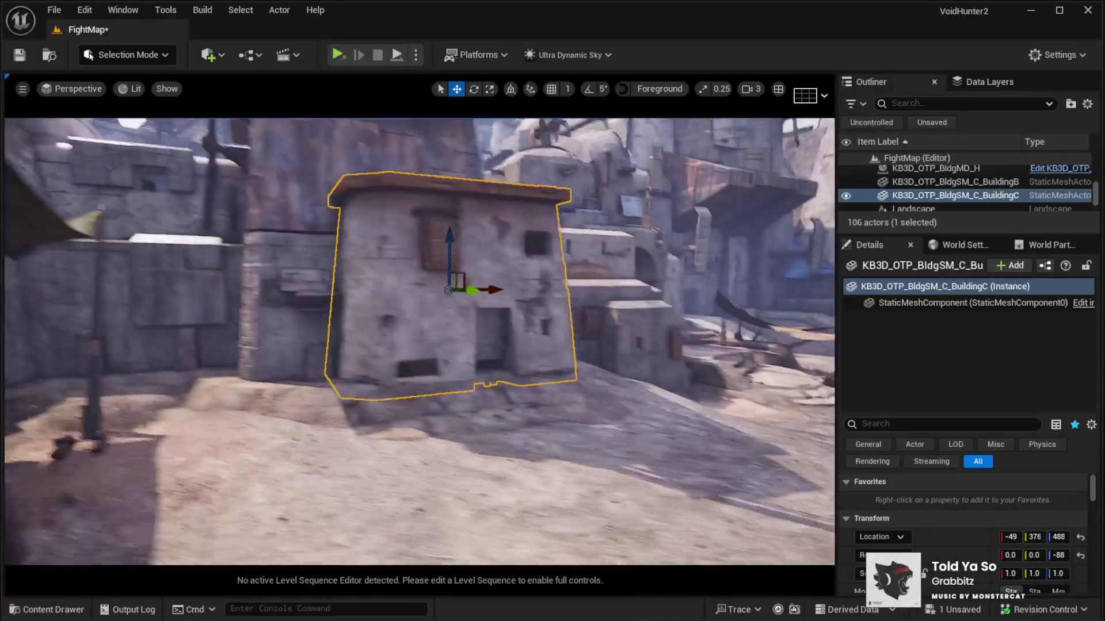
pyautogui.press('s')
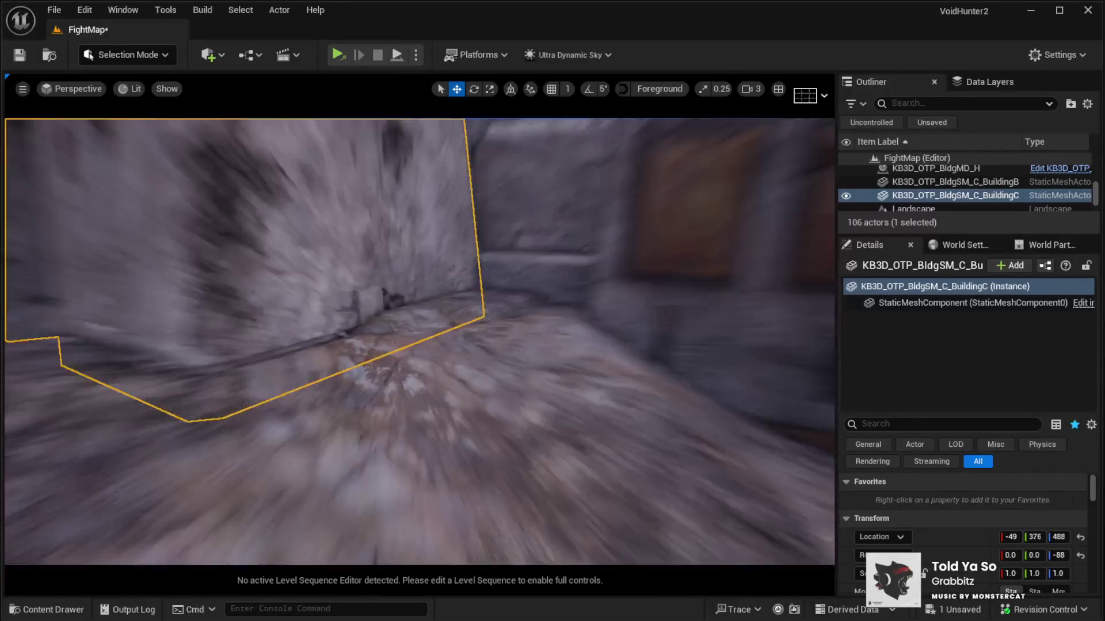
pyautogui.press('w')
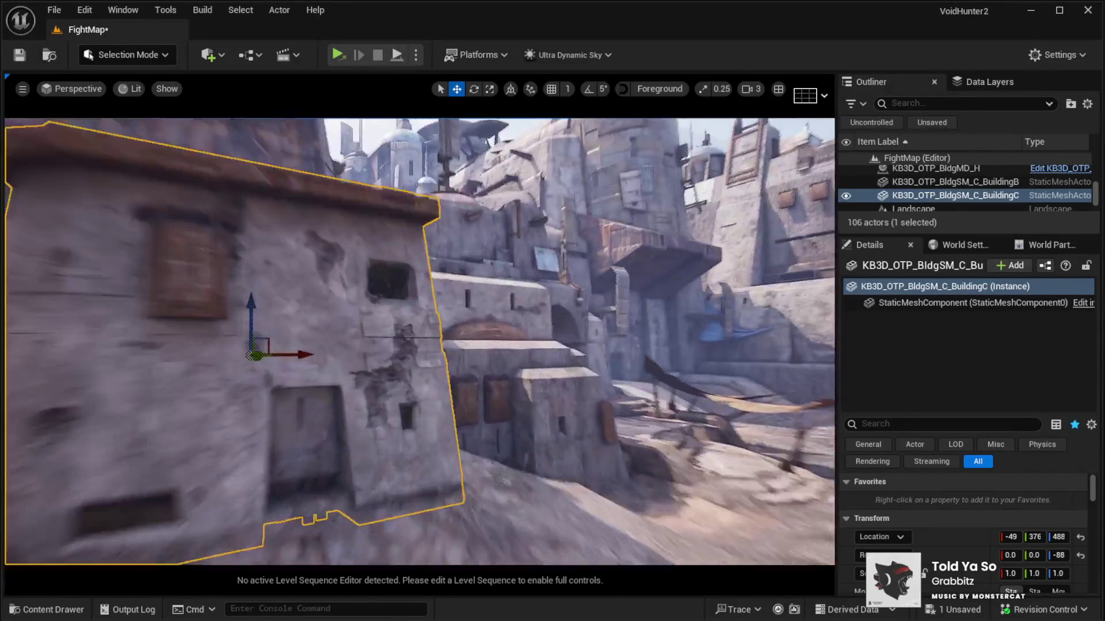
pyautogui.press('s')
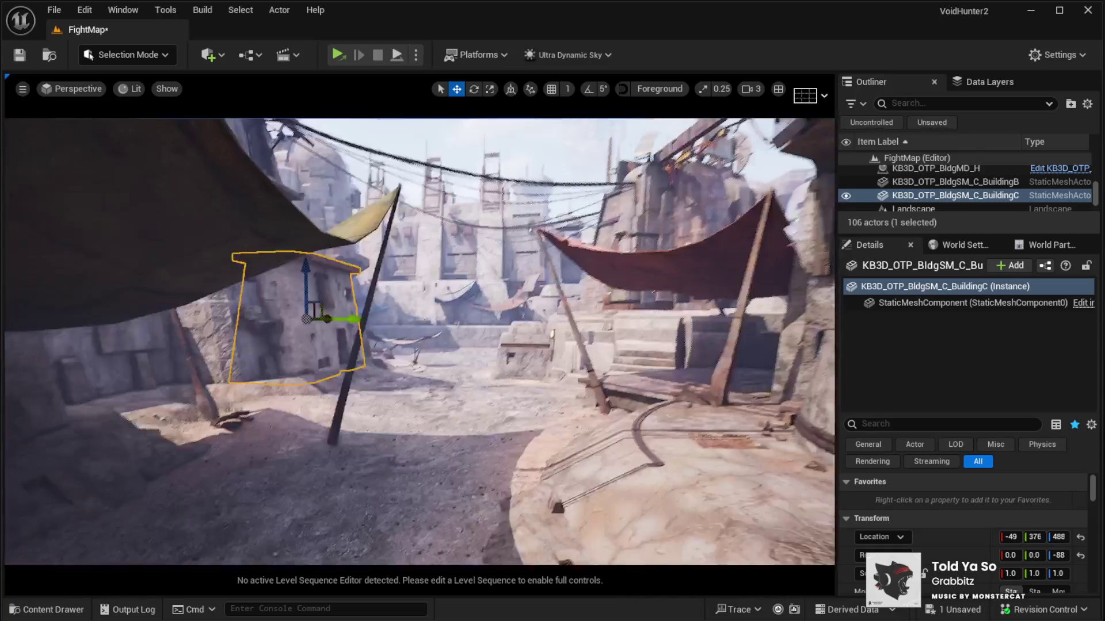
pyautogui.press('w')
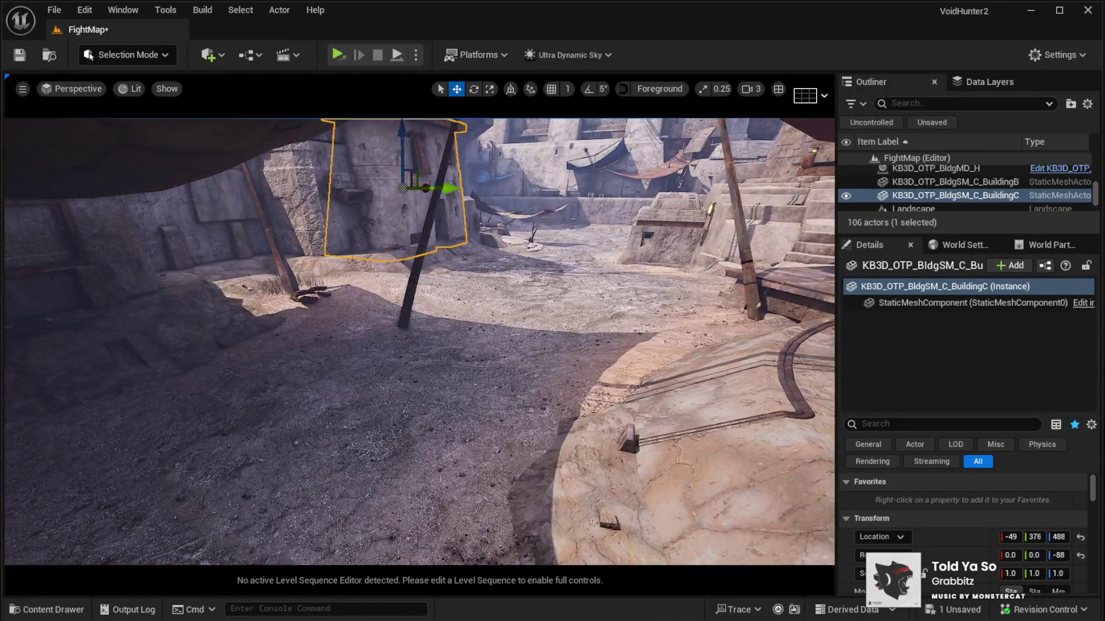
pyautogui.click(423, 452)
# Play-test in editor, running the character past the stairs, onto the platform and under the awning, then stop.
pyautogui.hotkey('alt', 'p')
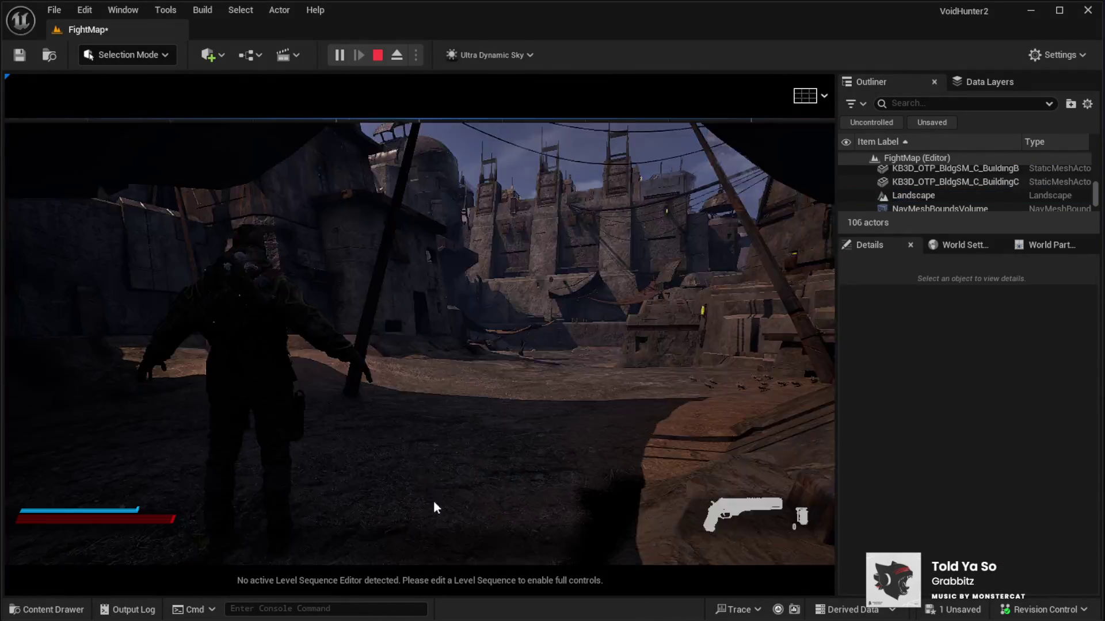
pyautogui.press('w')
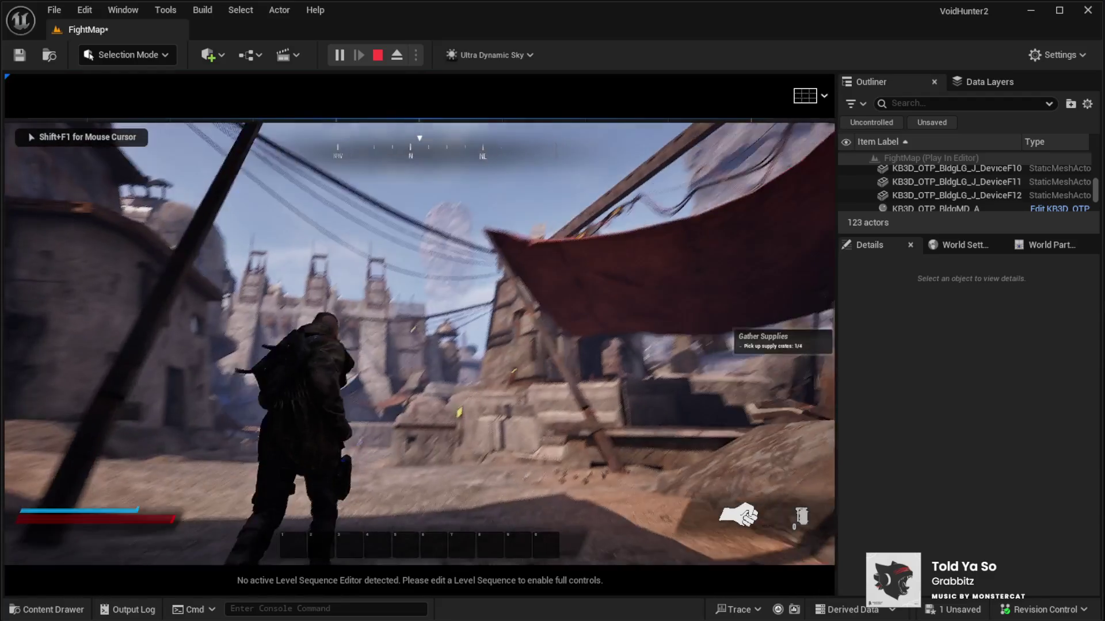
pyautogui.press('w')
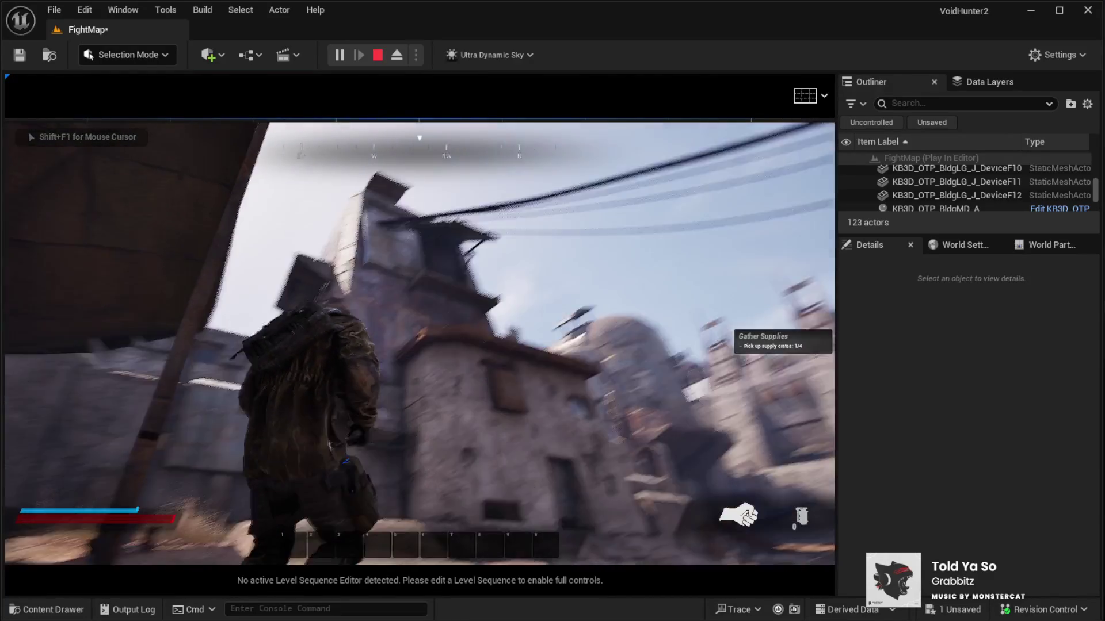
pyautogui.press('w')
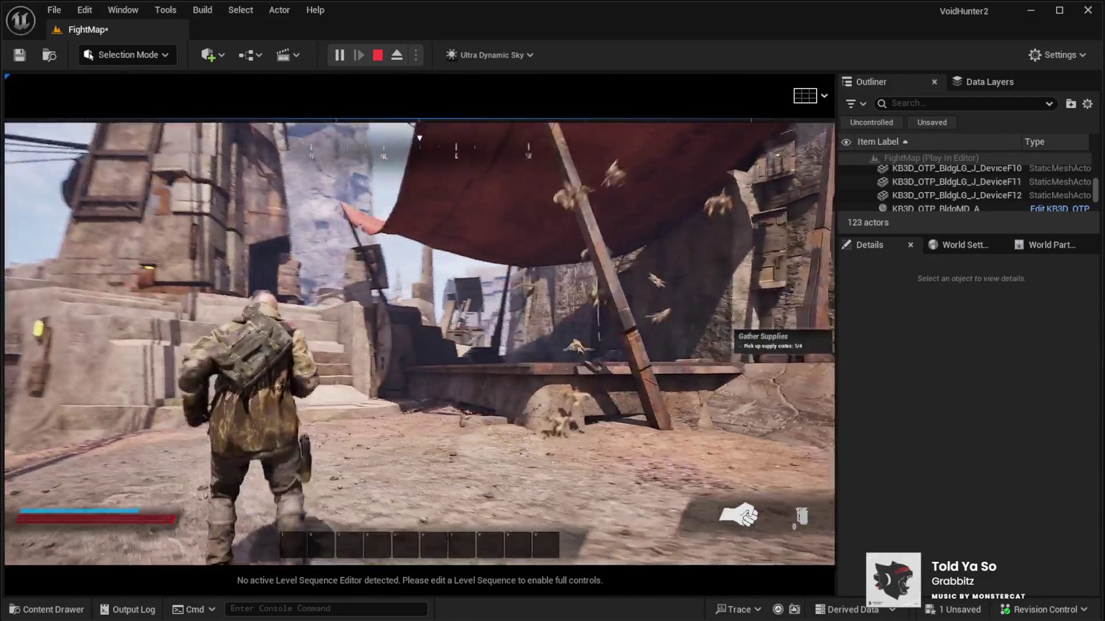
pyautogui.press('w')
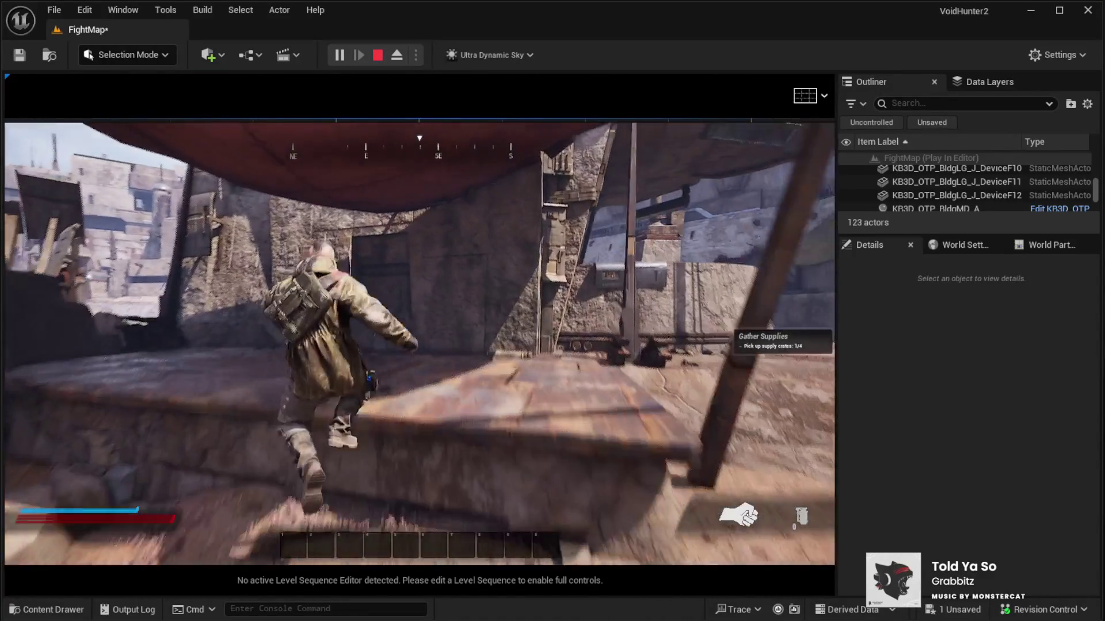
pyautogui.press('w')
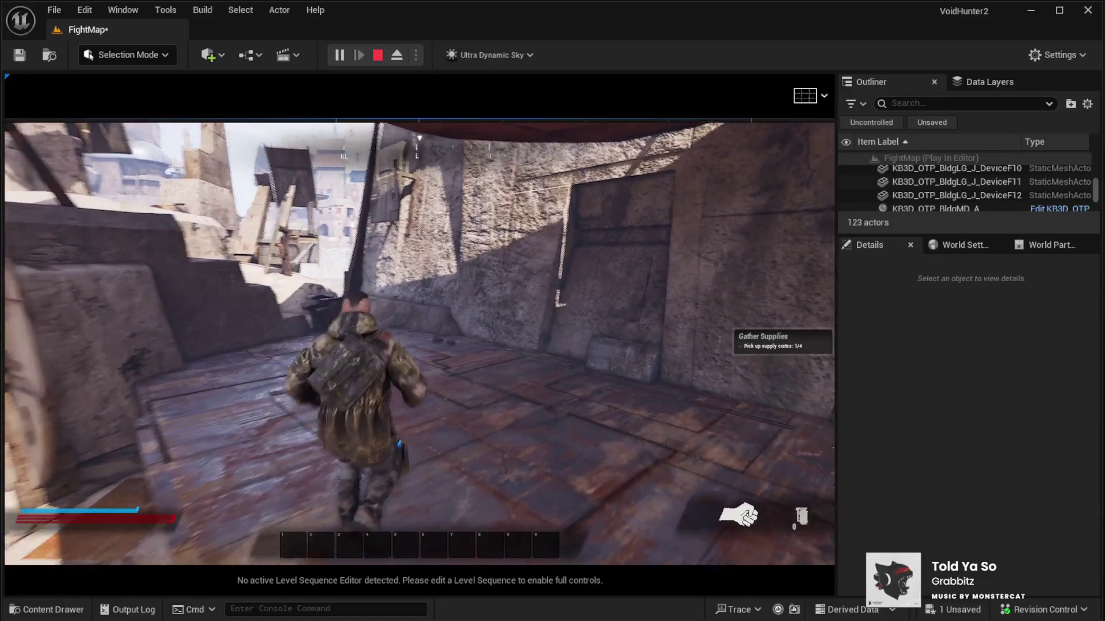
pyautogui.press('w')
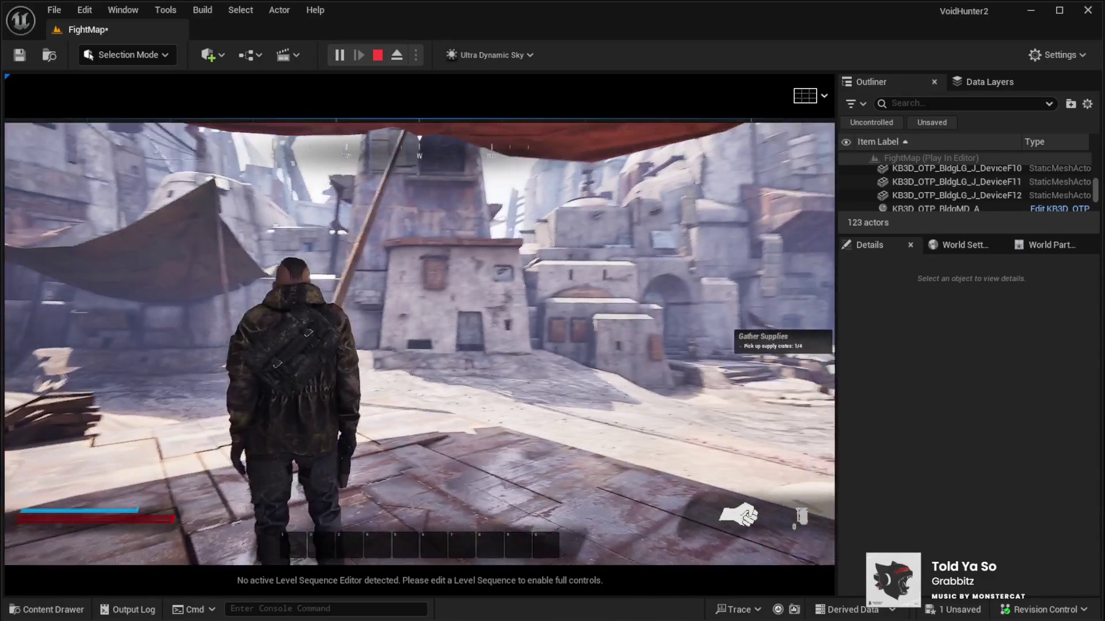
pyautogui.press('w')
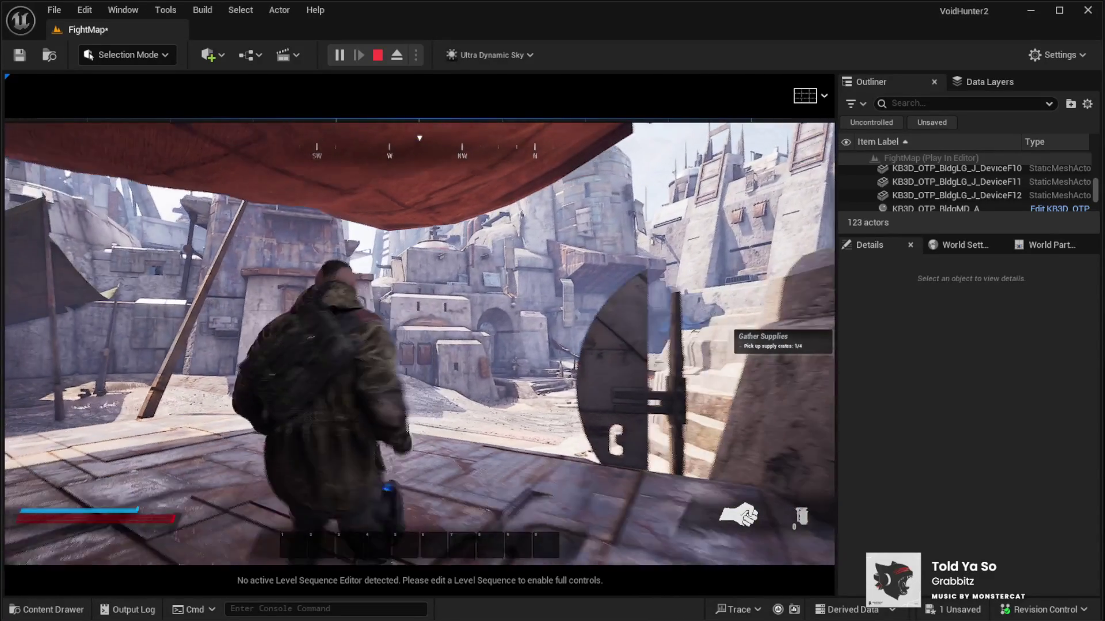
pyautogui.press('w')
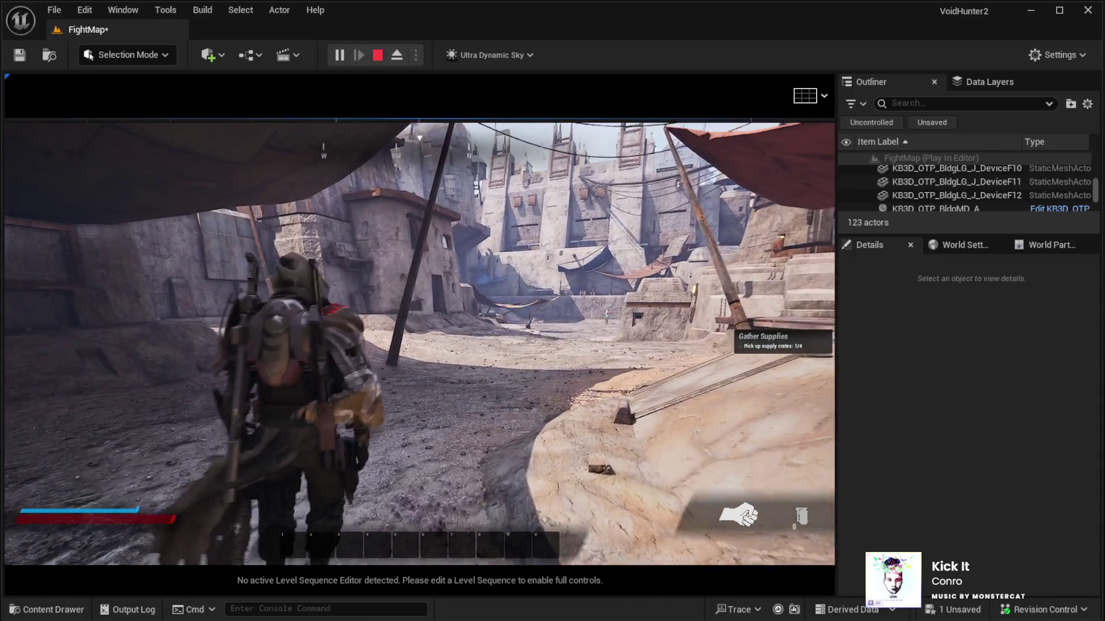
pyautogui.press('Escape')
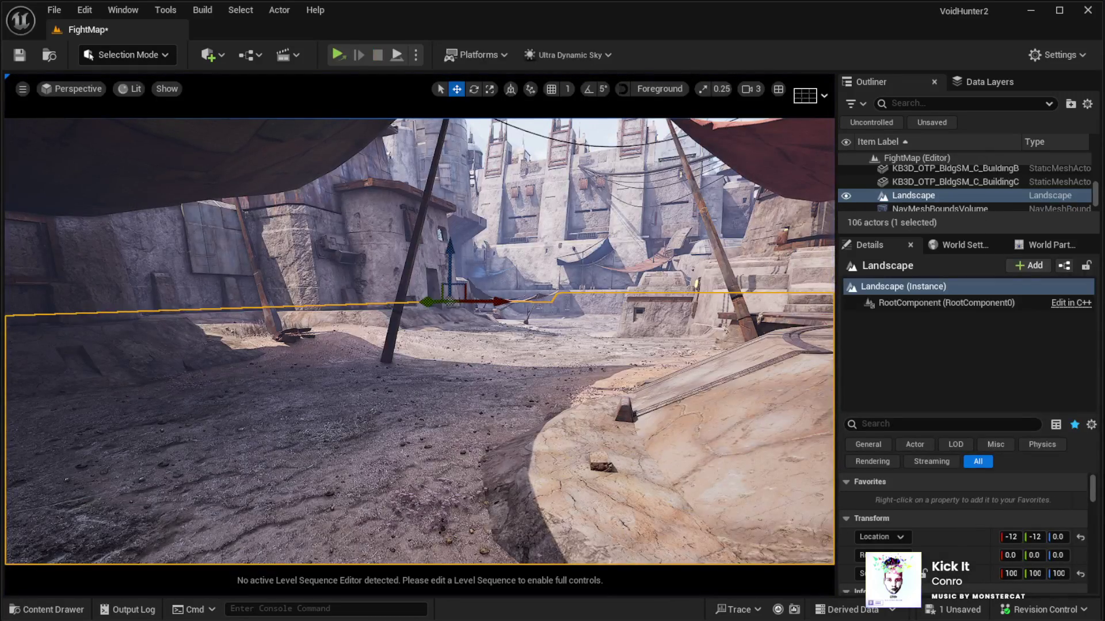
# Fly the view into town and select the rust-roofed BuildingC mesh.
pyautogui.press('w')
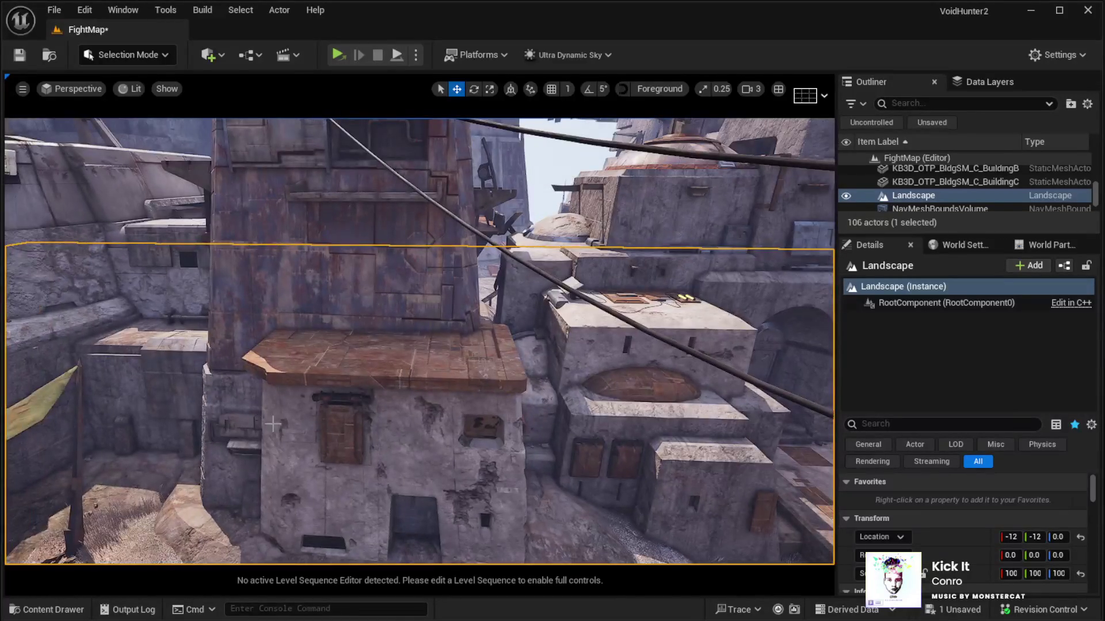
pyautogui.click(391, 379)
pyautogui.scroll(-5, 961, 547)
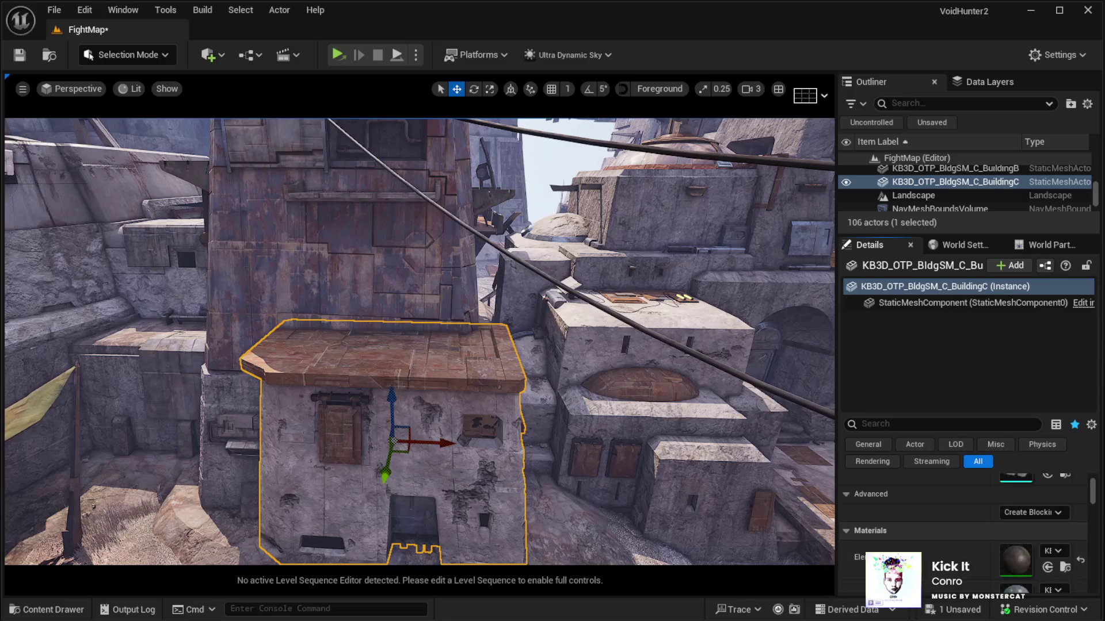
pyautogui.click(612, 366)
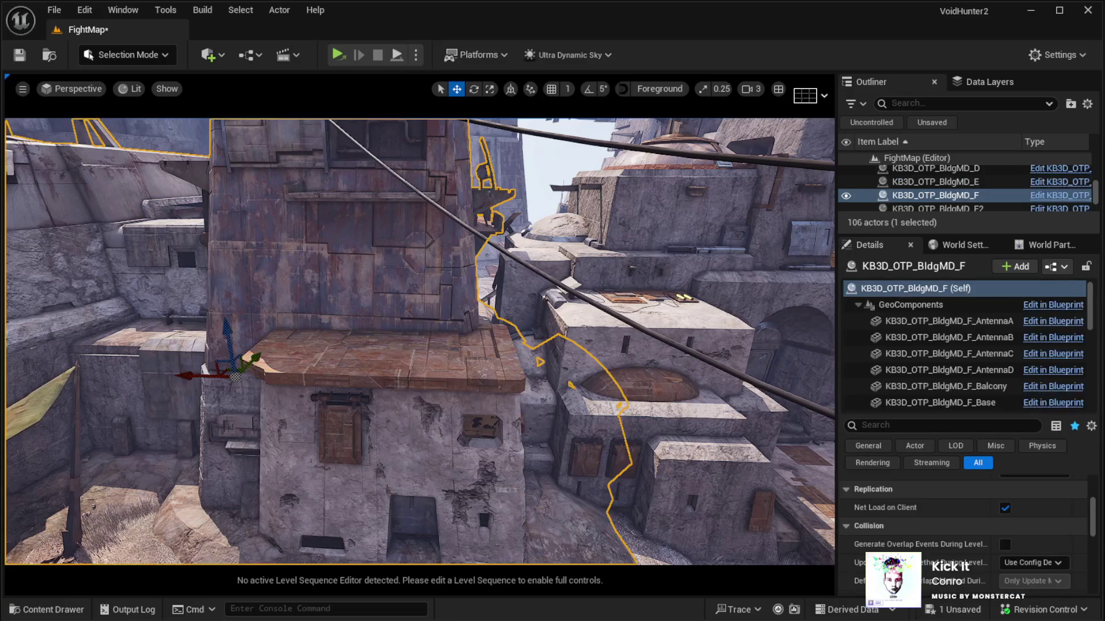
pyautogui.click(441, 467)
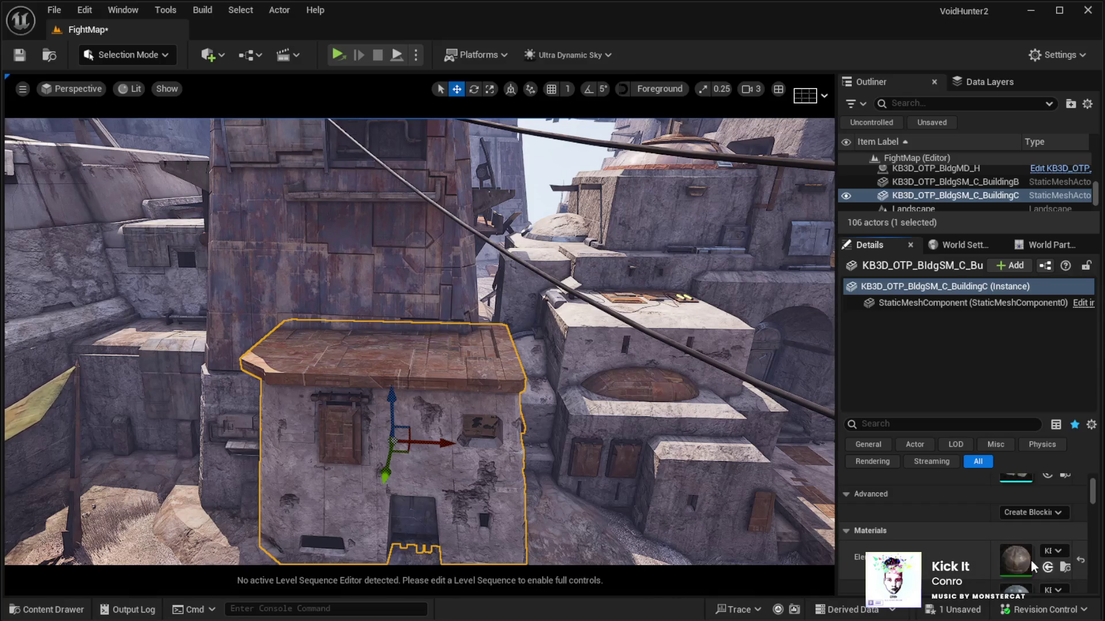
pyautogui.scroll(-3, 1030, 559)
pyautogui.scroll(-2, 1044, 558)
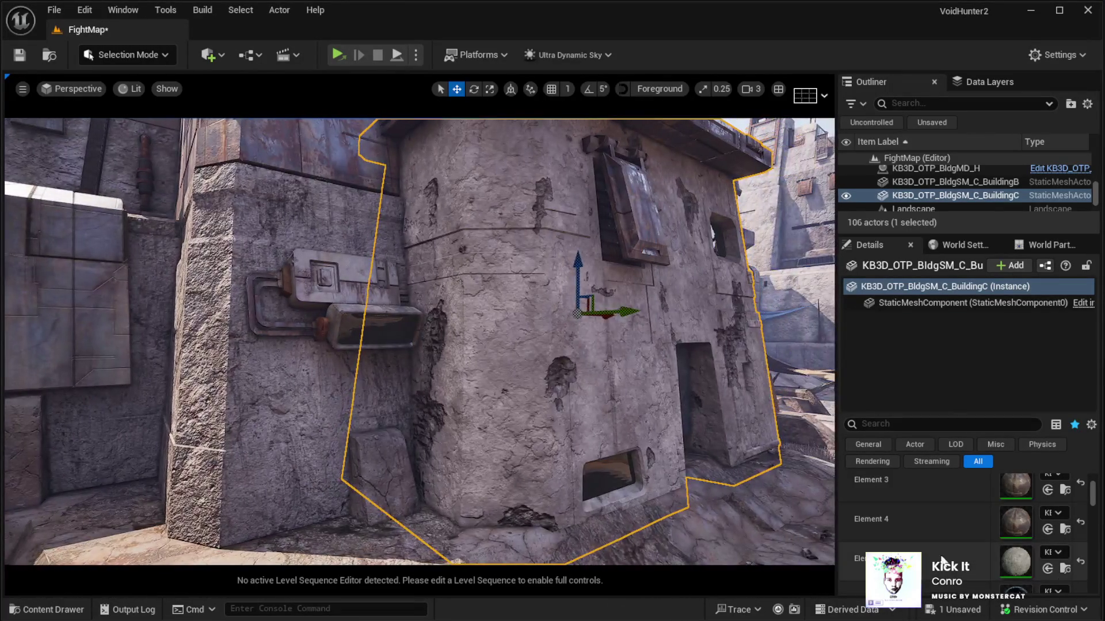
pyautogui.click(383, 458)
pyautogui.click(916, 330)
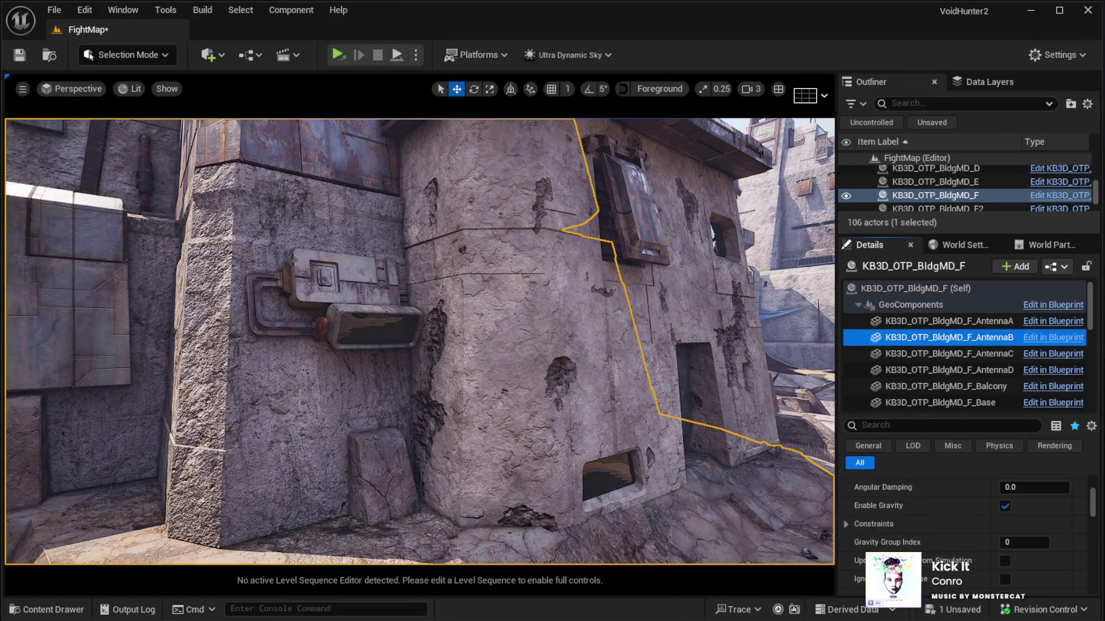
pyautogui.scroll(-3, 997, 554)
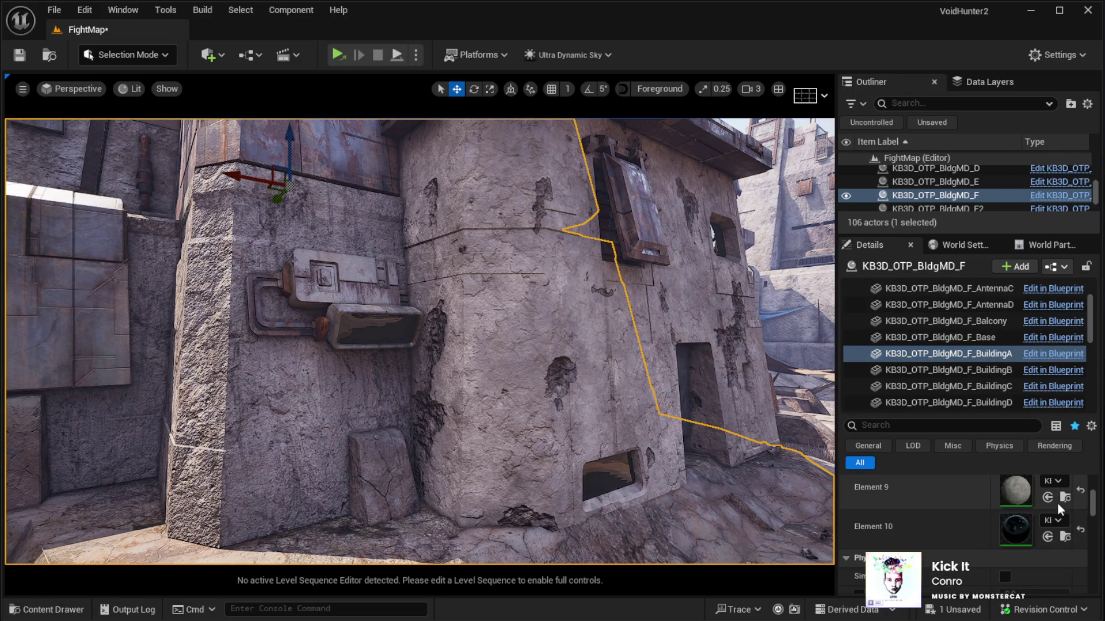
pyautogui.scroll(-5, 960, 533)
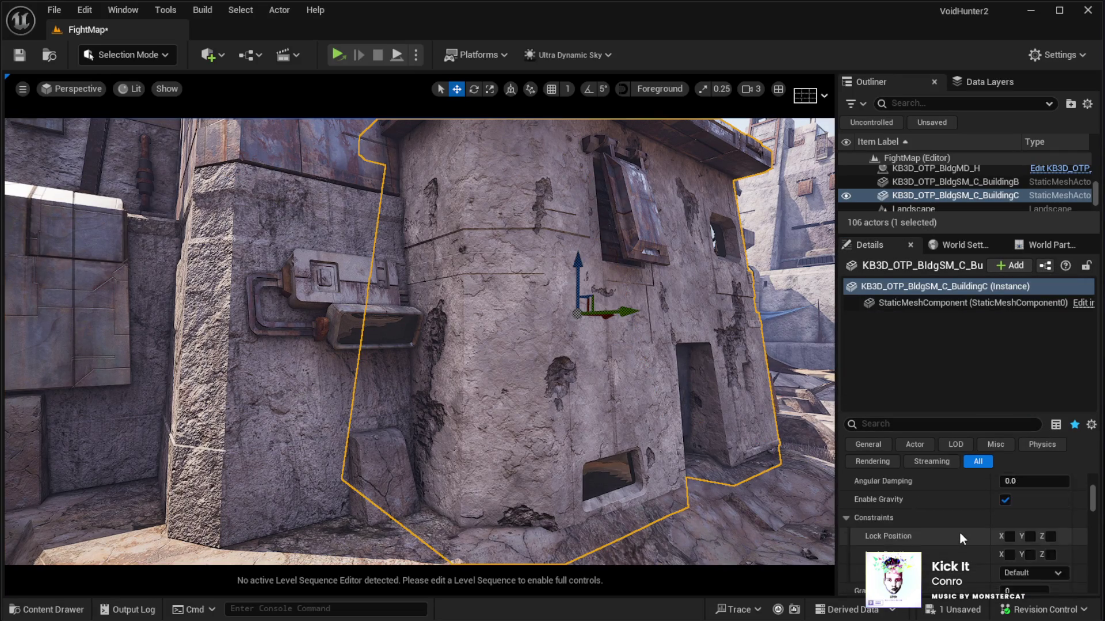
pyautogui.scroll(8, 959, 533)
pyautogui.click(897, 307)
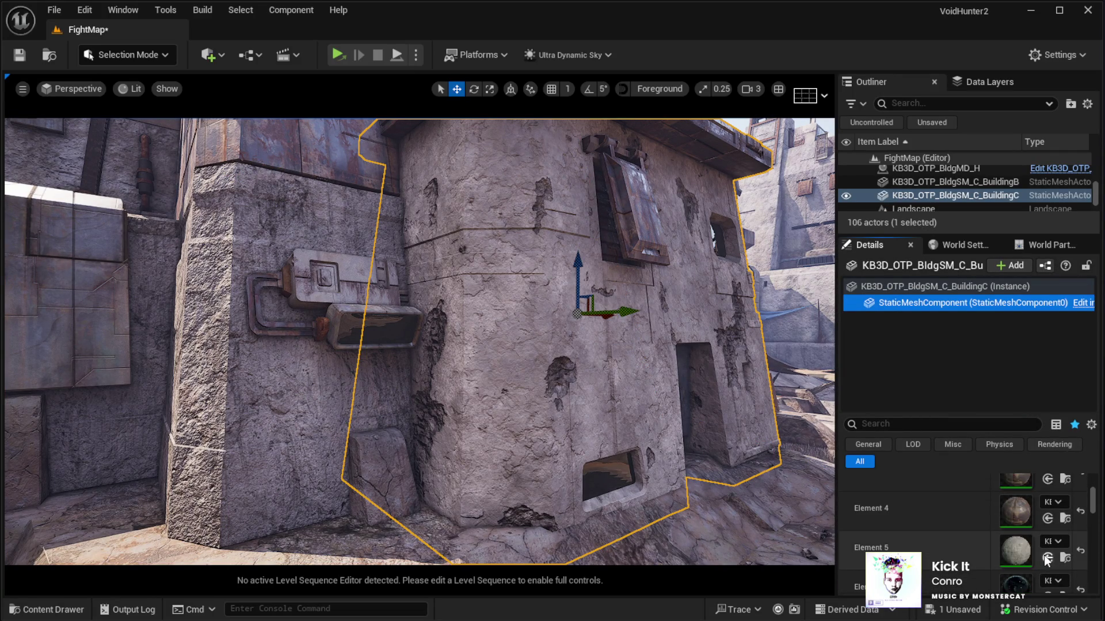
pyautogui.moveTo(437, 345)
pyautogui.mouseDown()
pyautogui.moveTo(339, 339)
pyautogui.moveTo(276, 305)
pyautogui.moveTo(144, 273)
pyautogui.mouseUp()
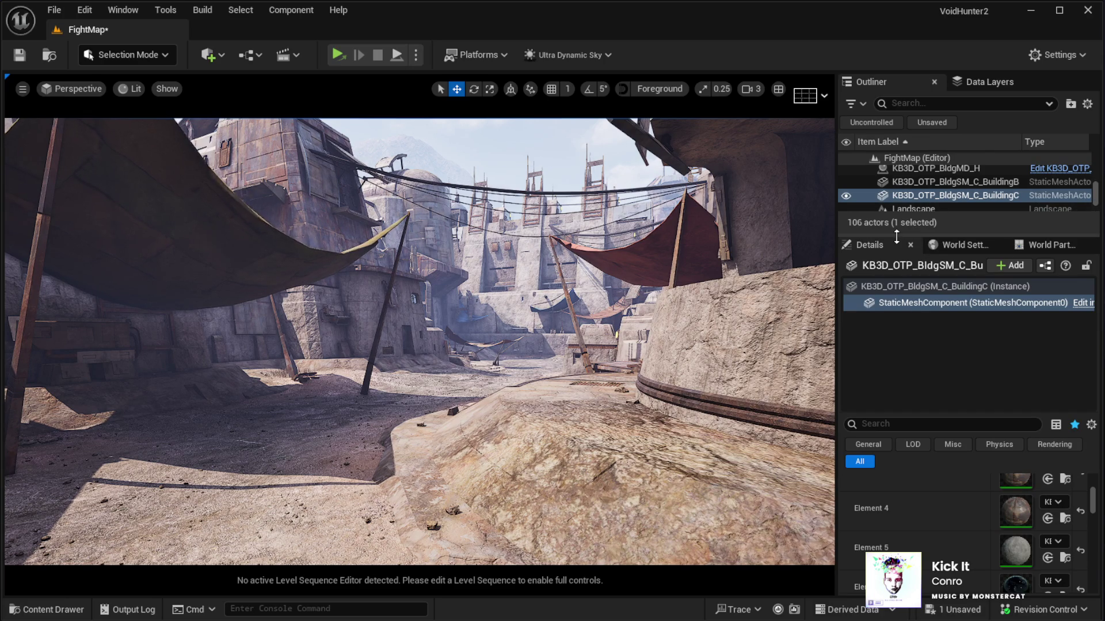
# Collapse the AISpawners, Audio and Flocks folders in the Outliner and select the Sky actor.
pyautogui.moveTo(896, 236); pyautogui.dragTo(898, 364)
pyautogui.scroll(10, 1086, 319)
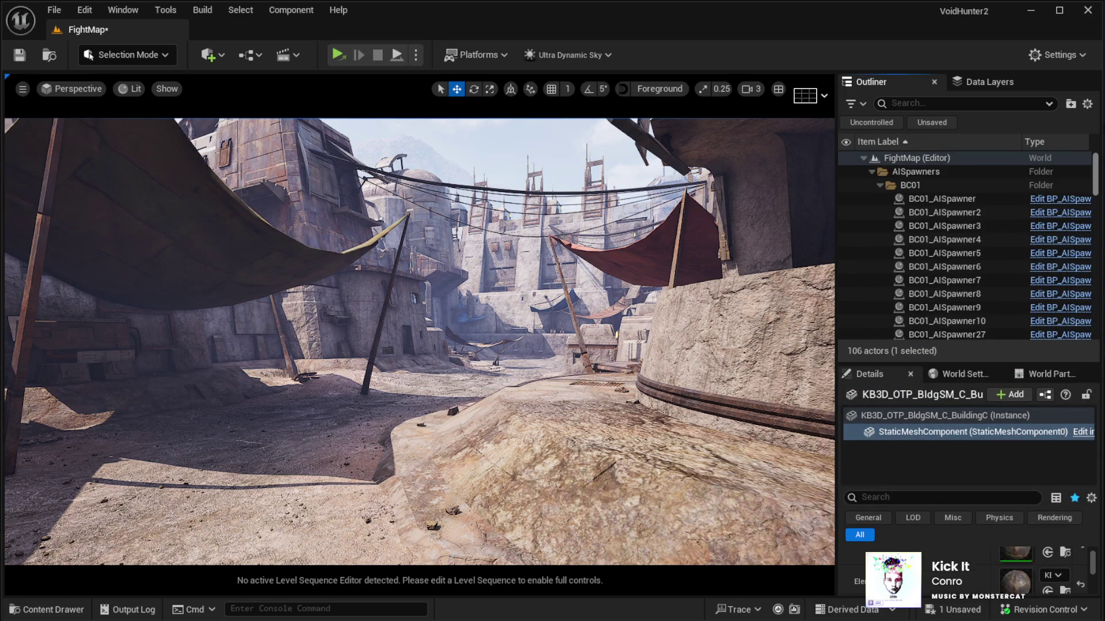
pyautogui.click(871, 172)
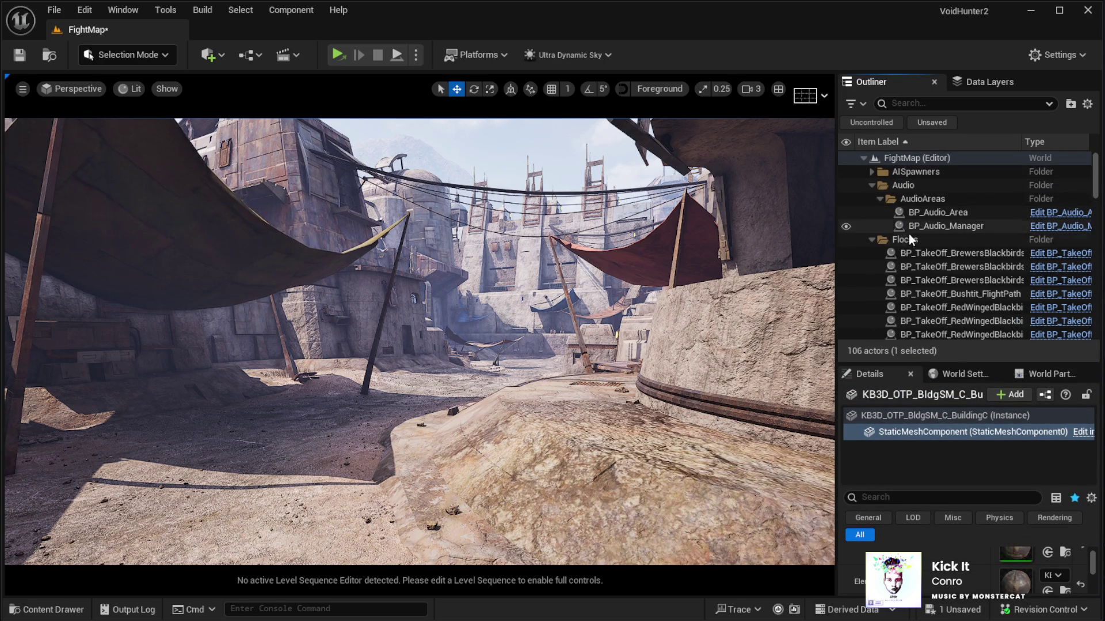
pyautogui.click(873, 185)
pyautogui.click(871, 199)
pyautogui.click(903, 268)
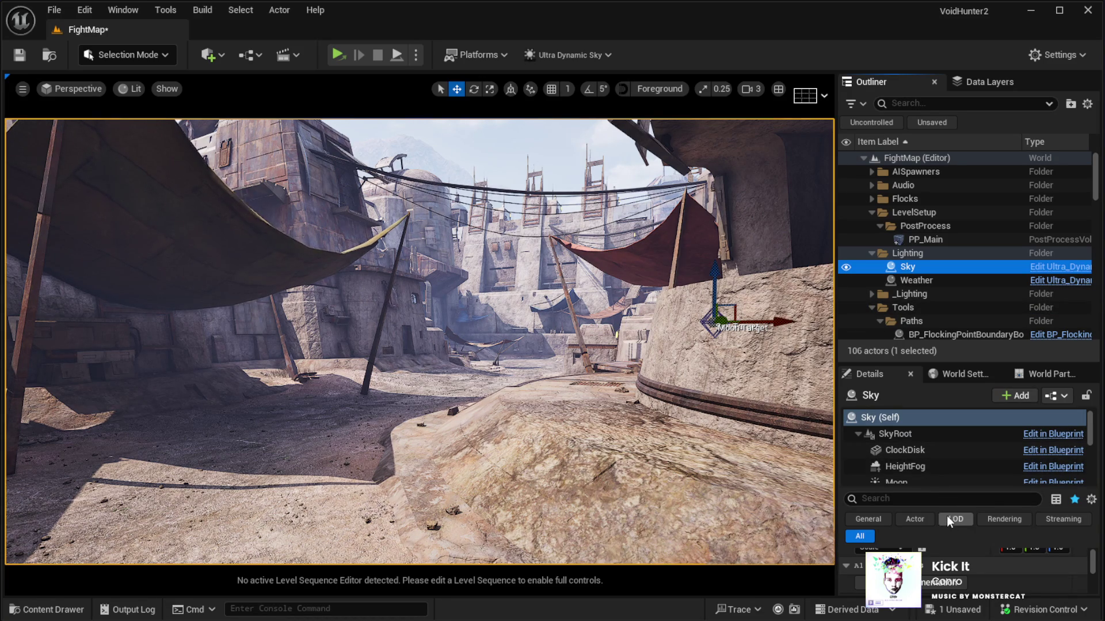
pyautogui.moveTo(923, 491); pyautogui.dragTo(923, 430)
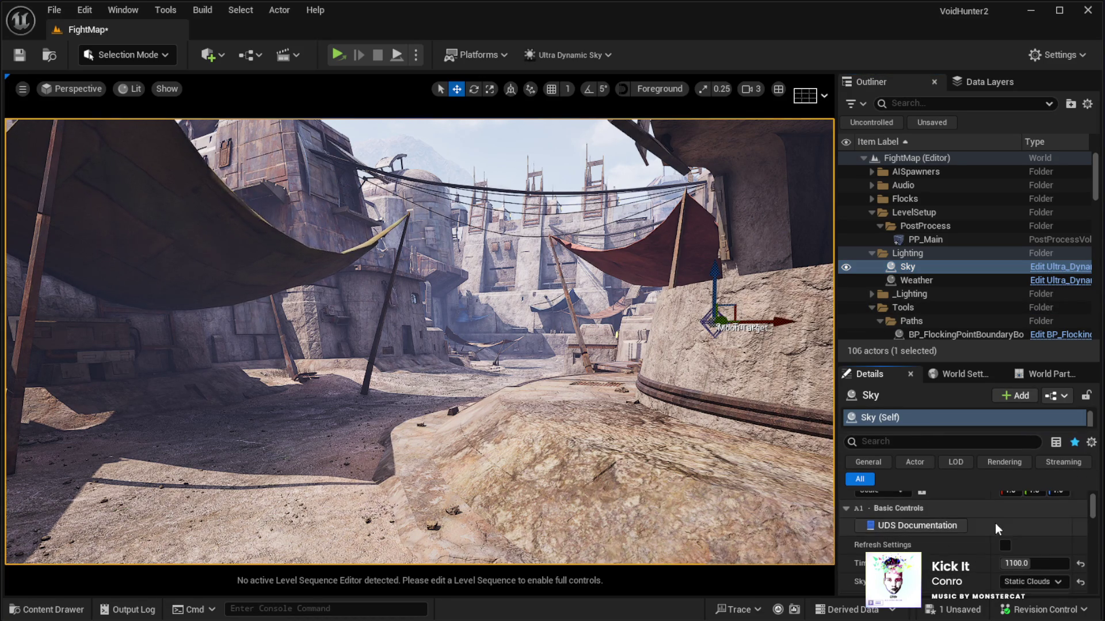
# Try Sky time of day values 600, 0 and 1400.
pyautogui.click(1030, 564)
pyautogui.write('600')
pyautogui.press('Return')
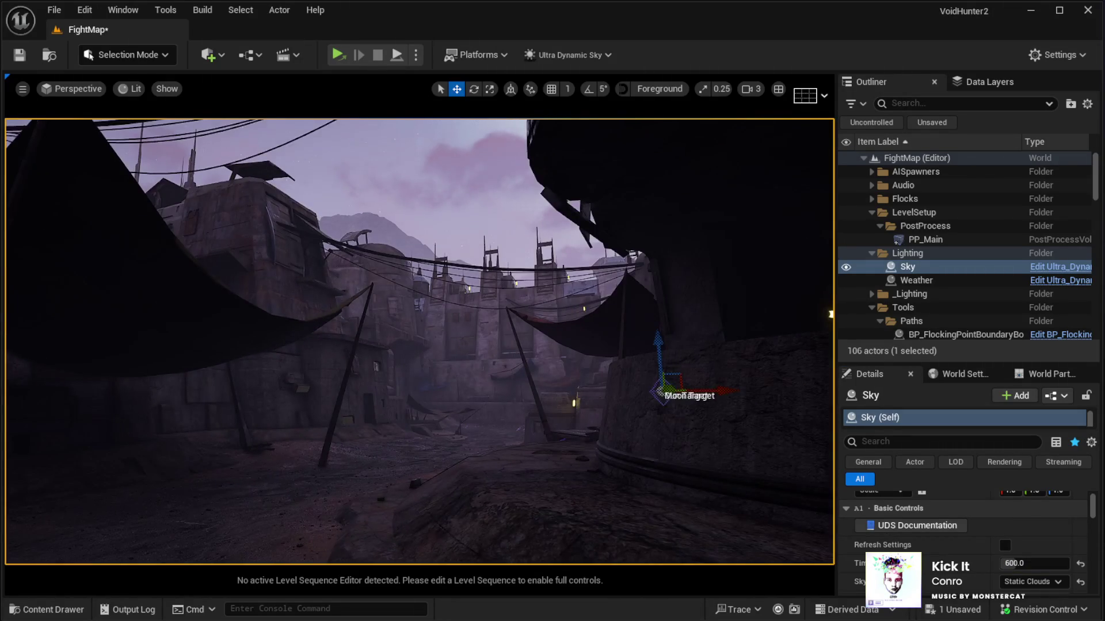
pyautogui.click(1034, 563)
pyautogui.write('0')
pyautogui.press('Return')
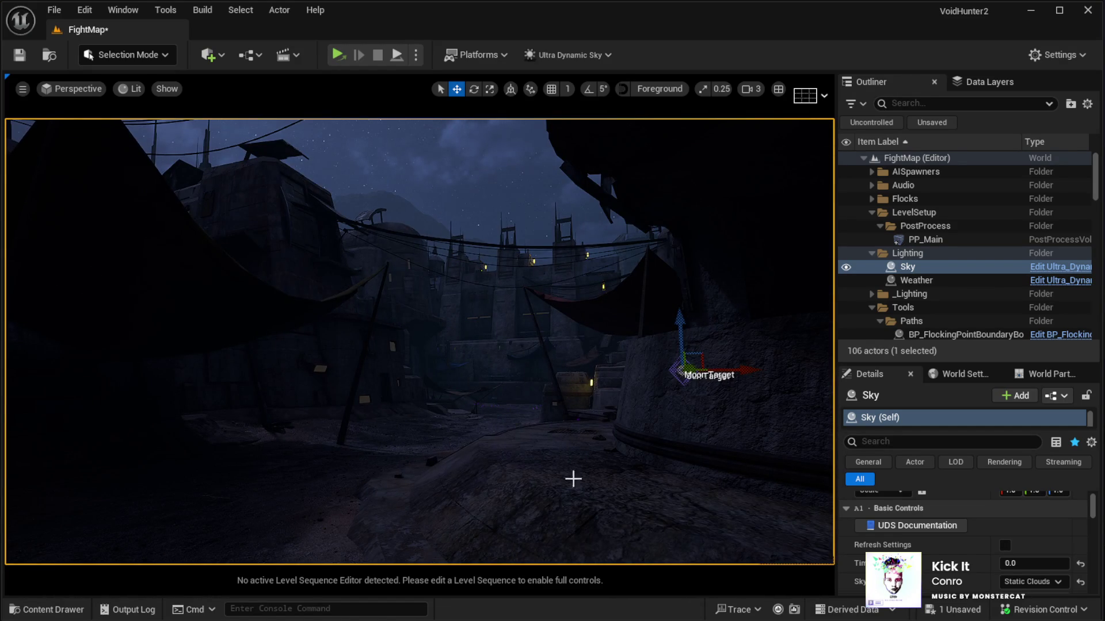
pyautogui.click(1015, 564)
pyautogui.write('1400')
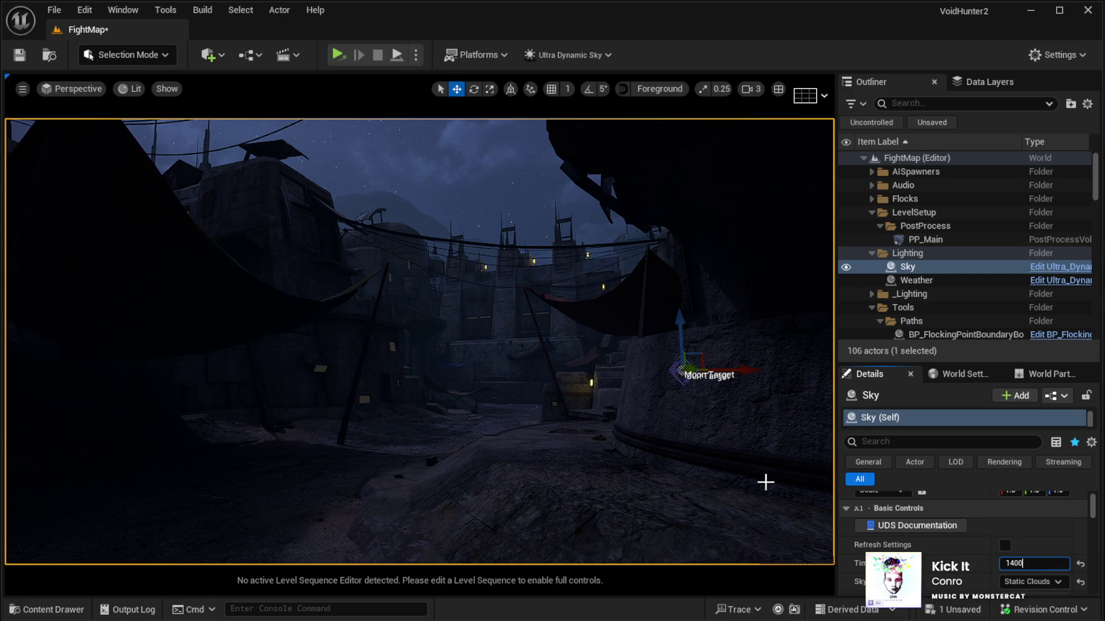
pyautogui.press('Return')
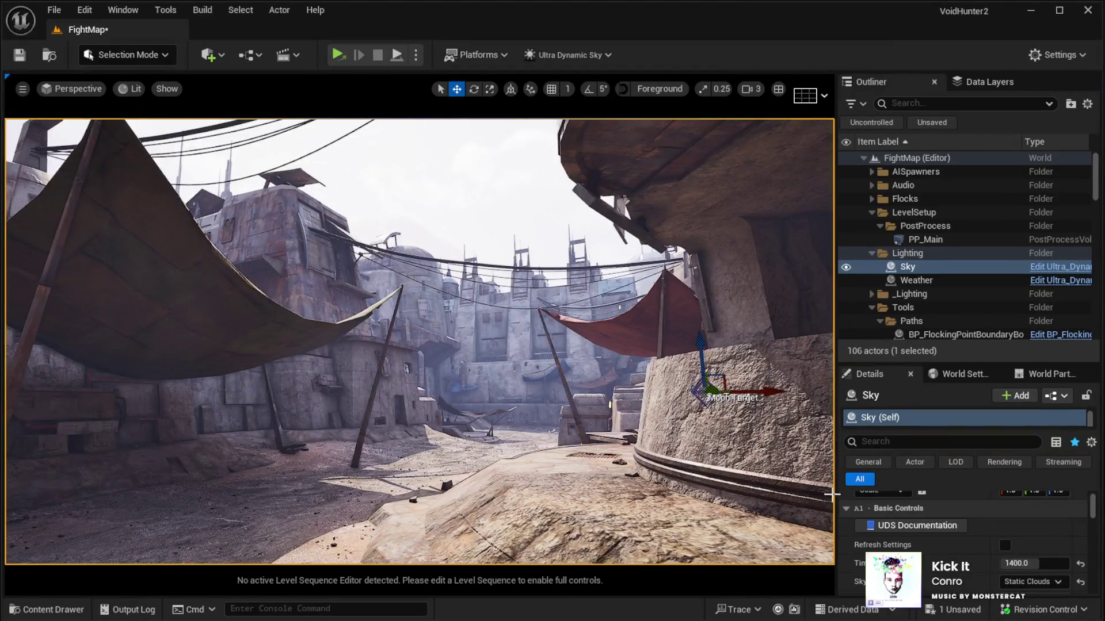
# Try 1700 and 1900, then settle the Sky time of day at 1730.
pyautogui.click(1034, 564)
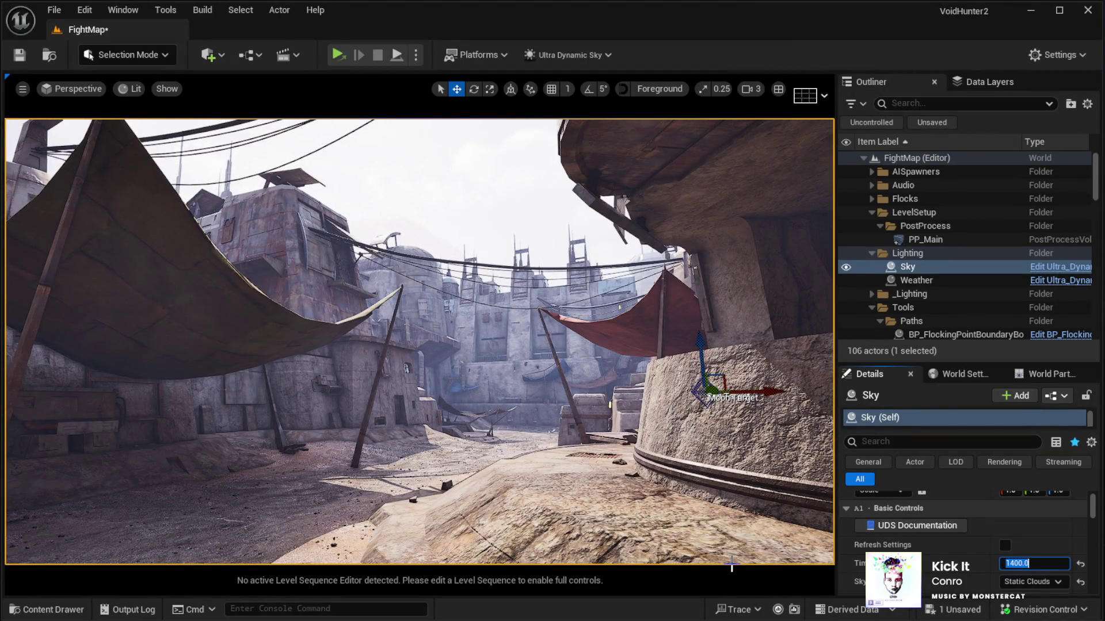
pyautogui.write('1700')
pyautogui.press('Return')
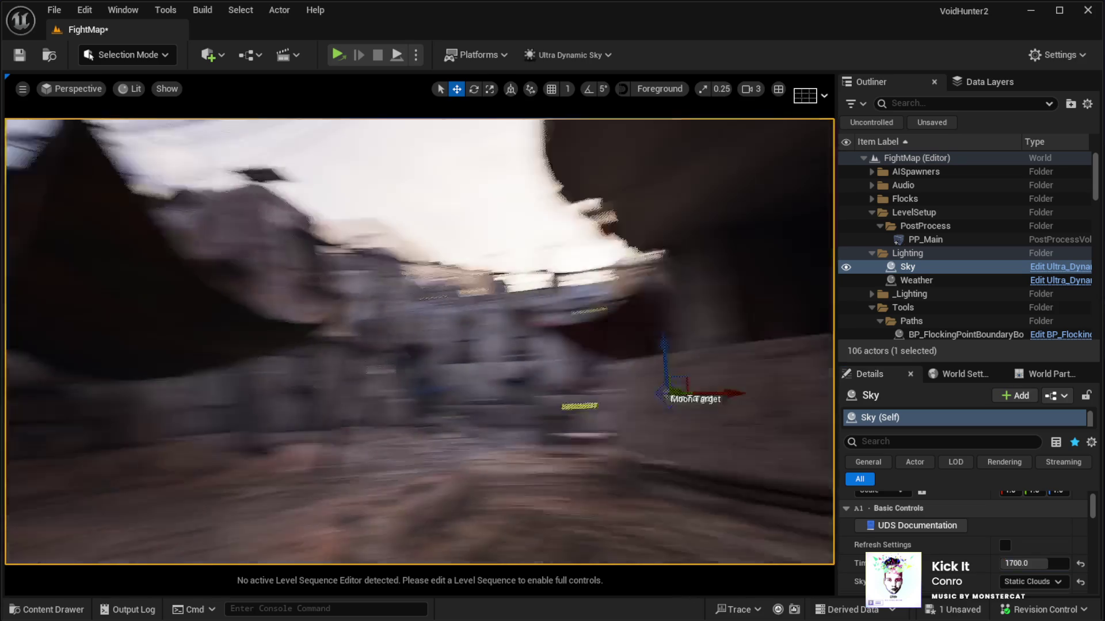
pyautogui.click(1034, 564)
pyautogui.write('1900')
pyautogui.press('Return')
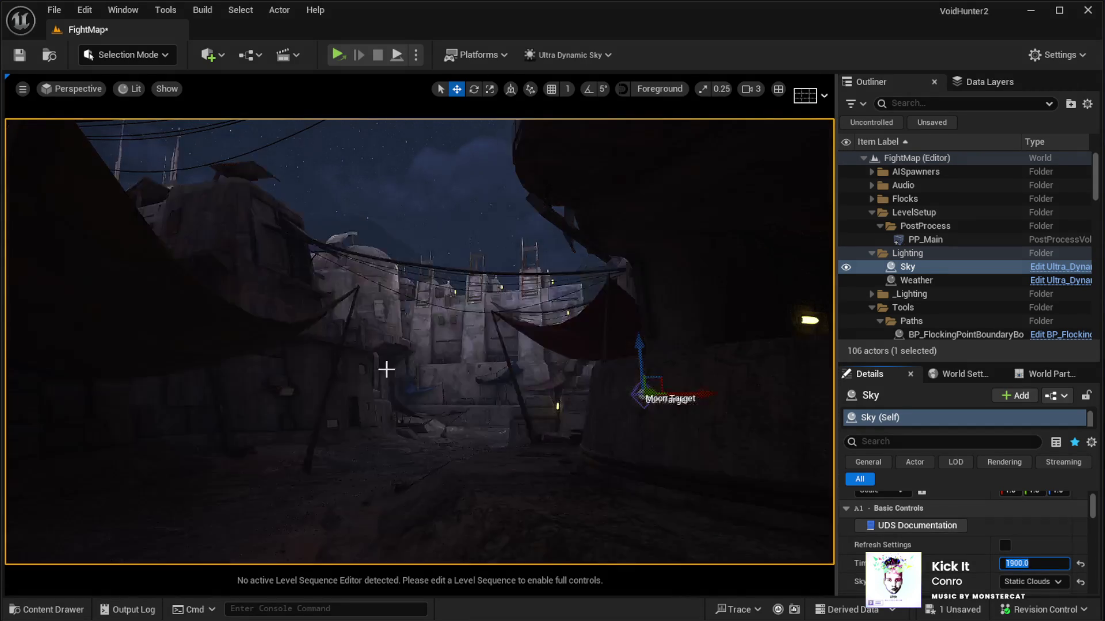
pyautogui.click(1034, 564)
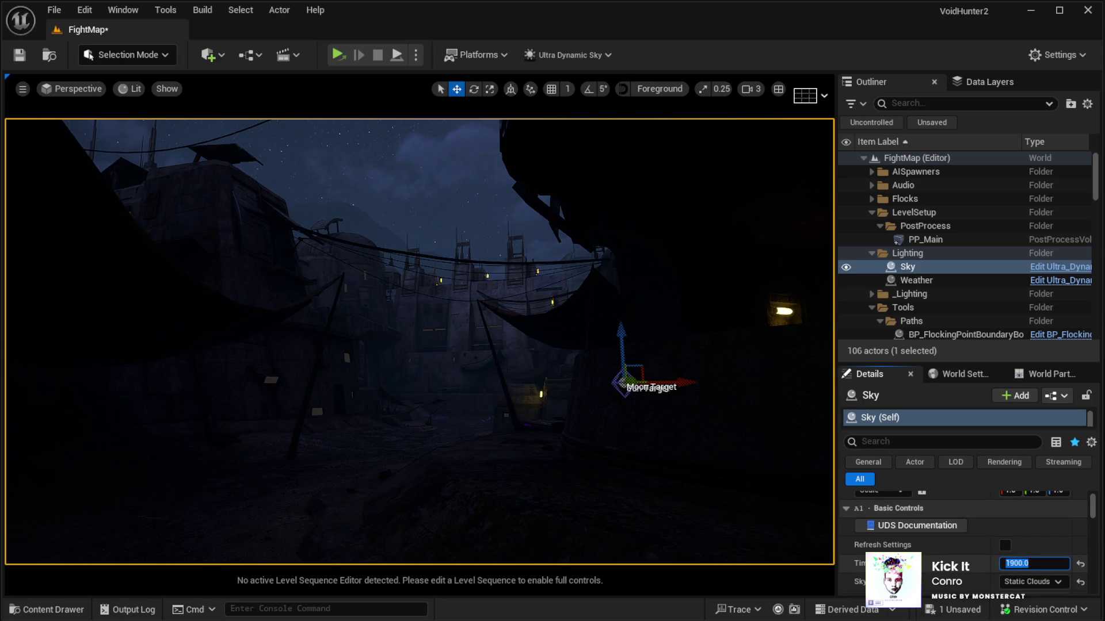
pyautogui.write('1730')
pyautogui.press('Return')
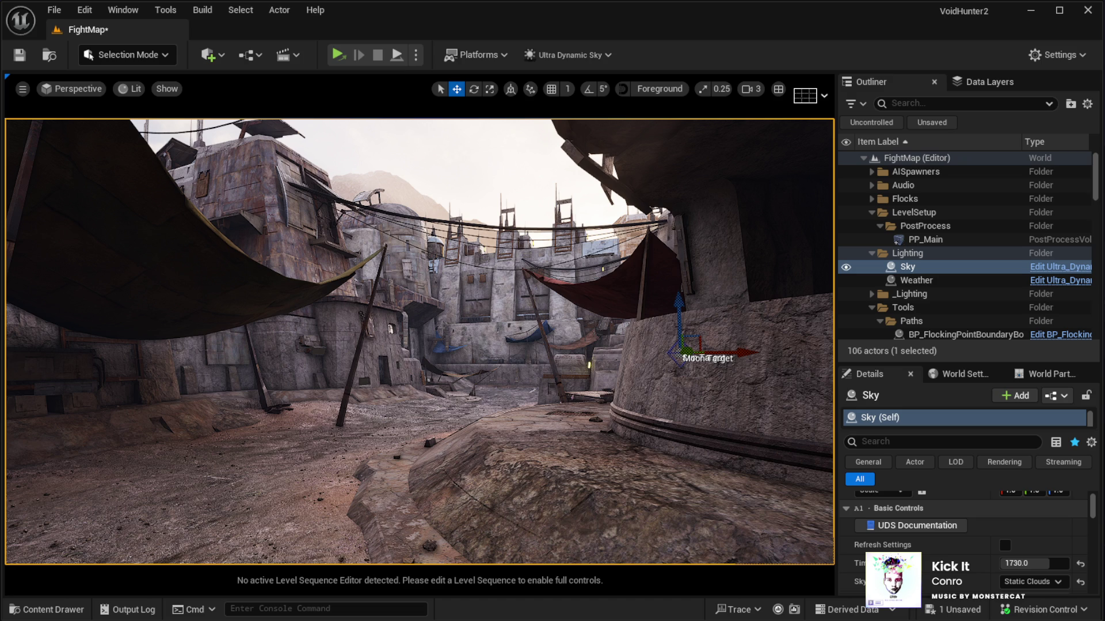
# Fly into the courtyard for a wide view and select the Weather actor.
pyautogui.press('w')
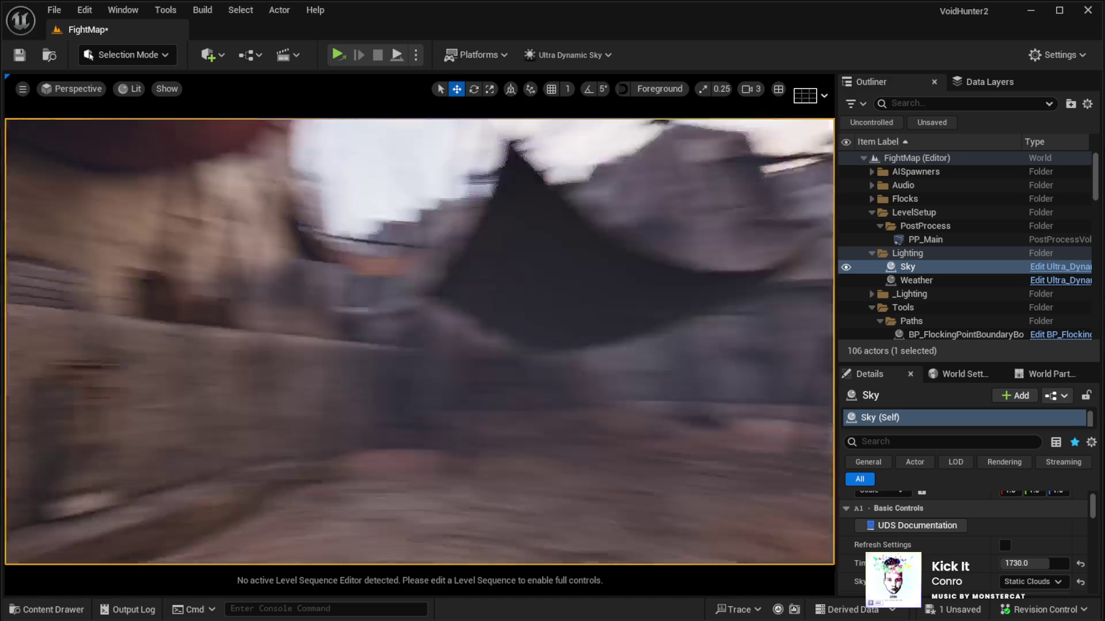
pyautogui.press('w')
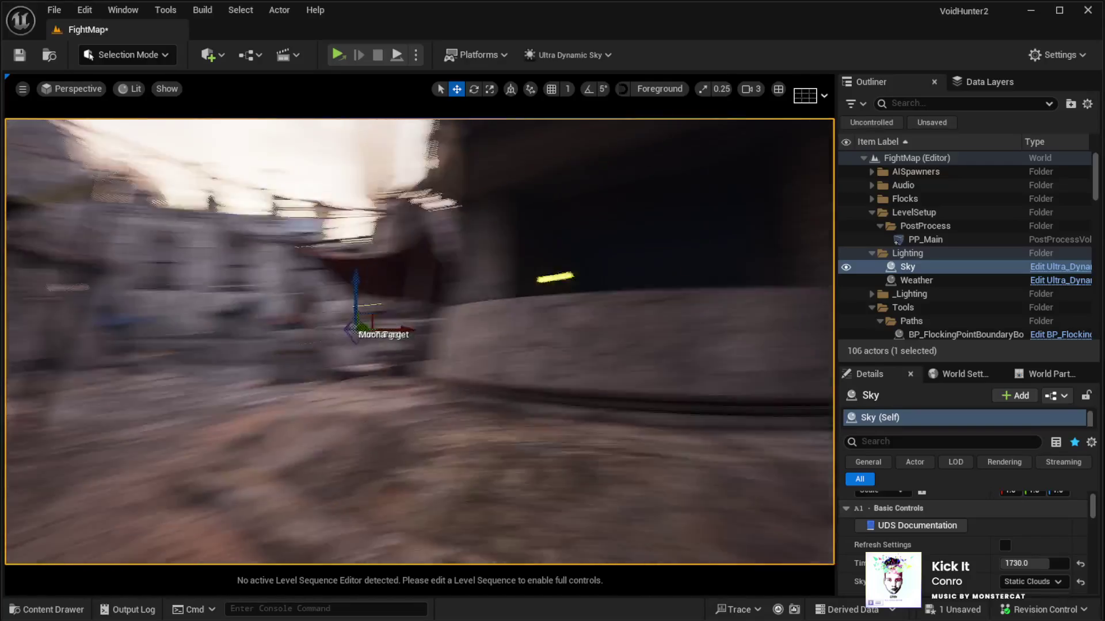
pyautogui.press('w')
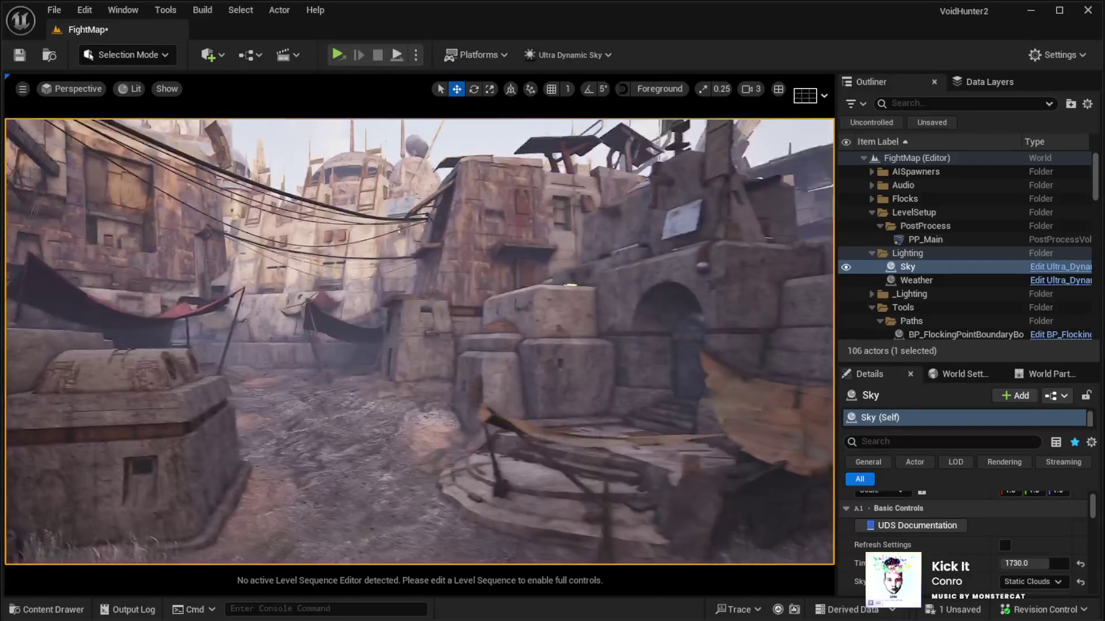
pyautogui.press('w')
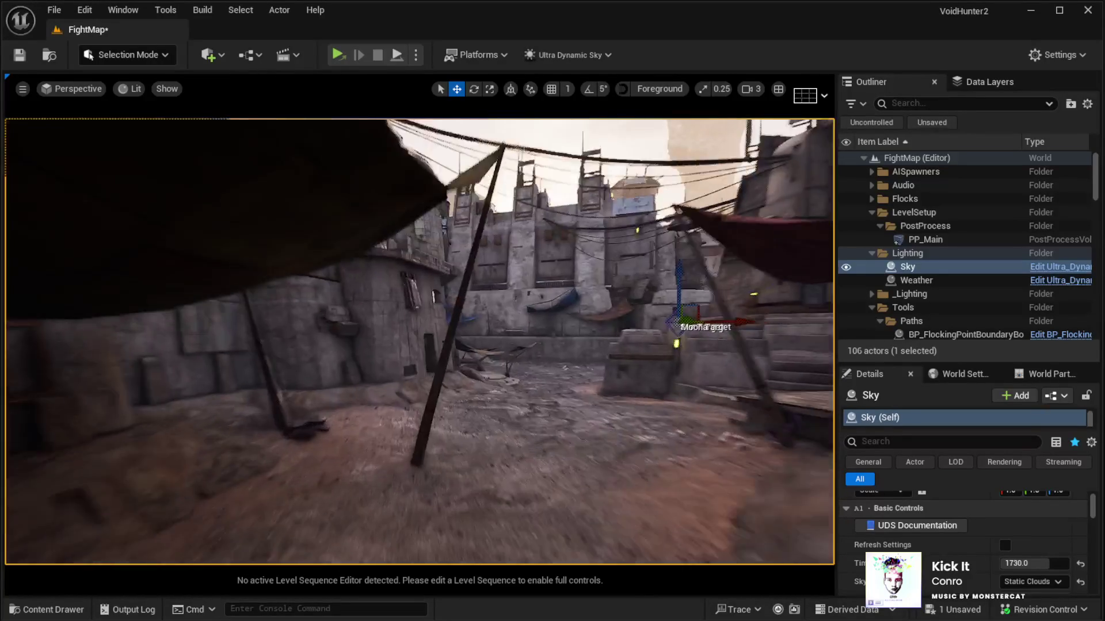
pyautogui.press('s')
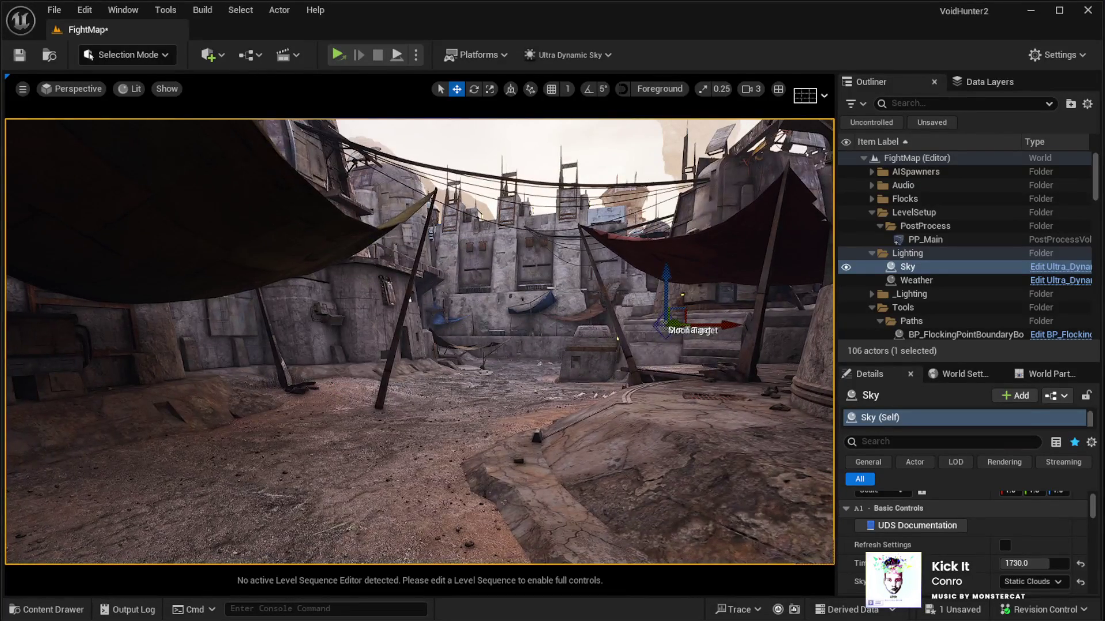
pyautogui.click(914, 281)
pyautogui.scroll(3, 987, 556)
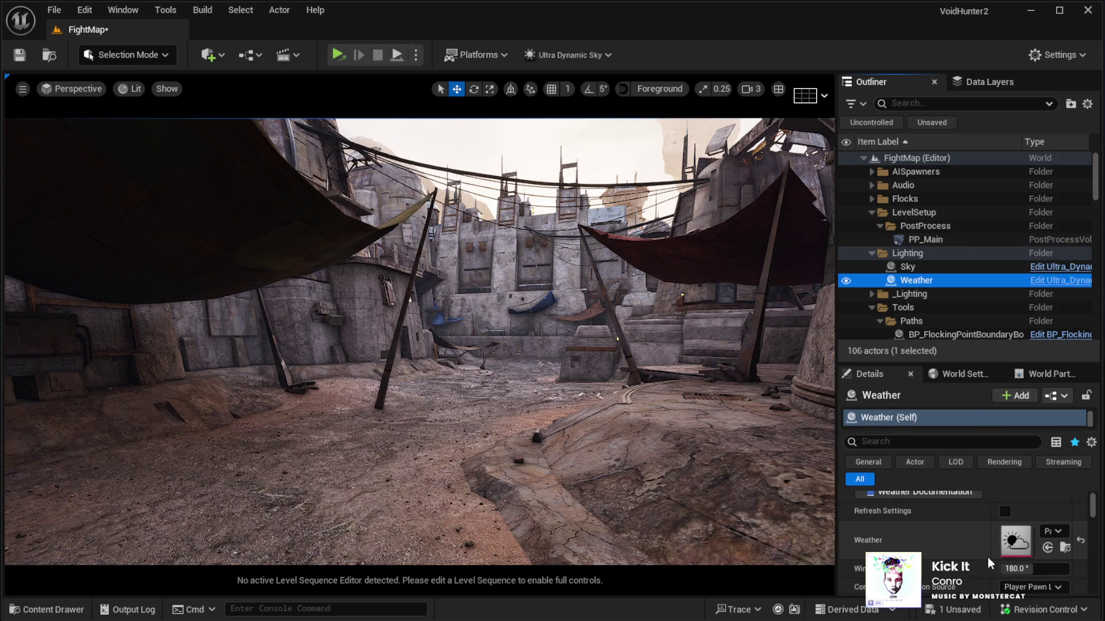
# Switch the Weather preset to Foggy, then to Rain.
pyautogui.click(1055, 532)
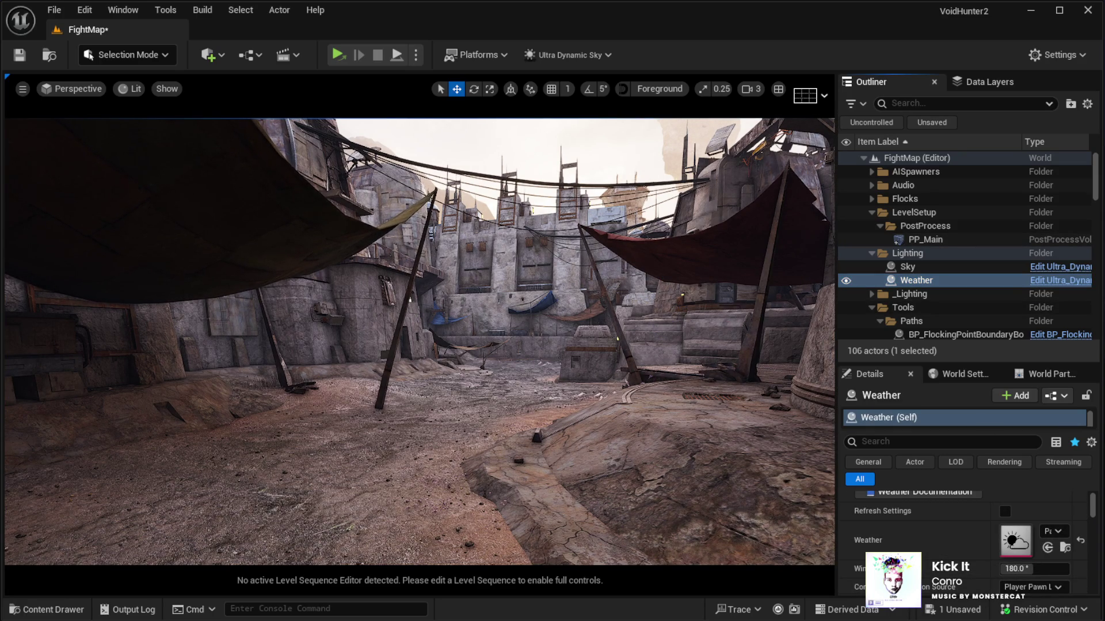
pyautogui.press('Down')
pyautogui.press('Down')
pyautogui.press('Down')
pyautogui.press('Return')
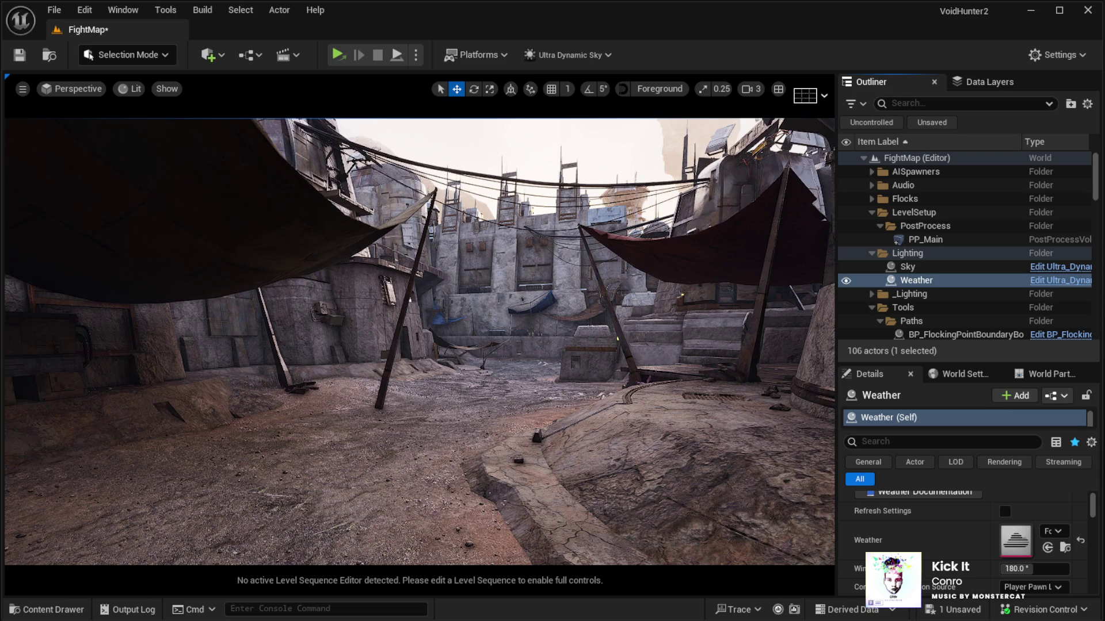
pyautogui.press('Down')
pyautogui.press('Down')
pyautogui.press('Return')
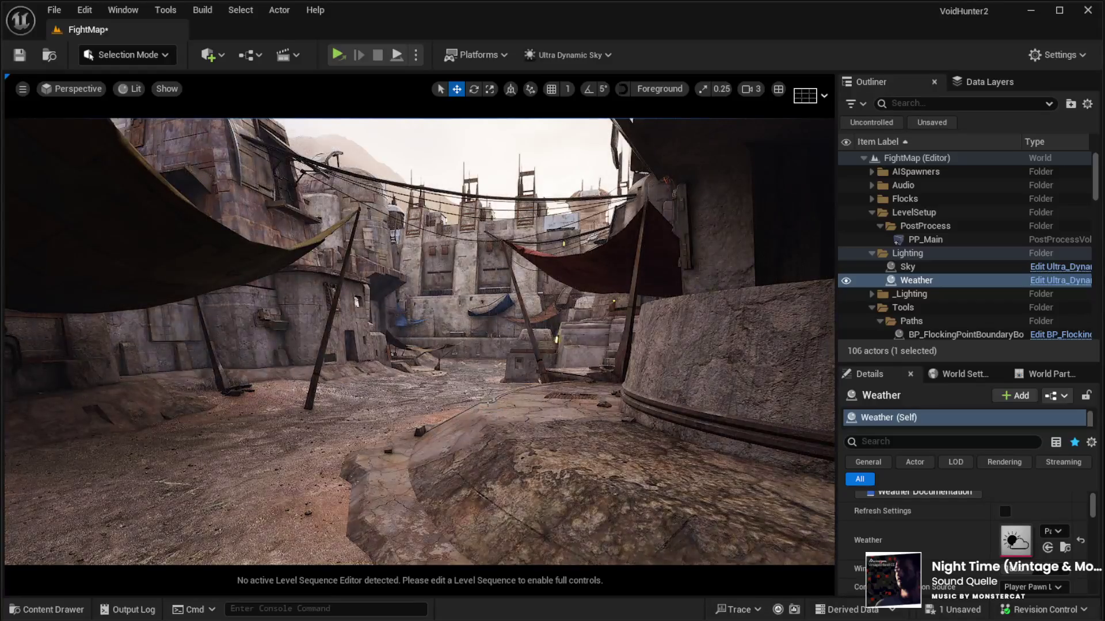
# Load the RW_PlanetAsakai level and show its landscape physical material rebuild warning.
pyautogui.press('Up')
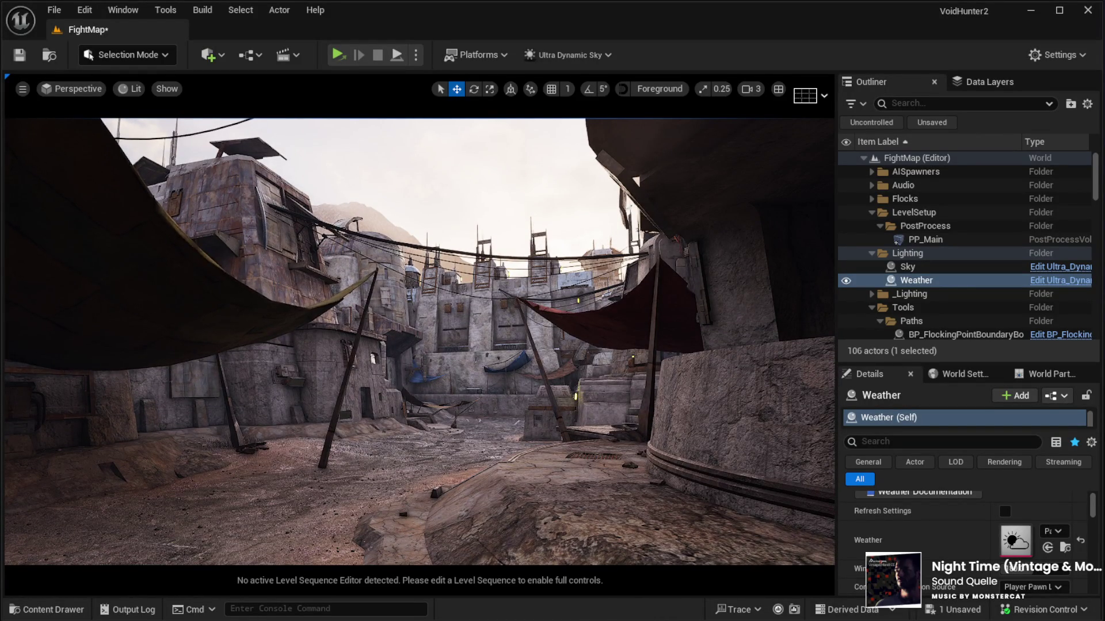
pyautogui.press('Up')
pyautogui.press('alt')
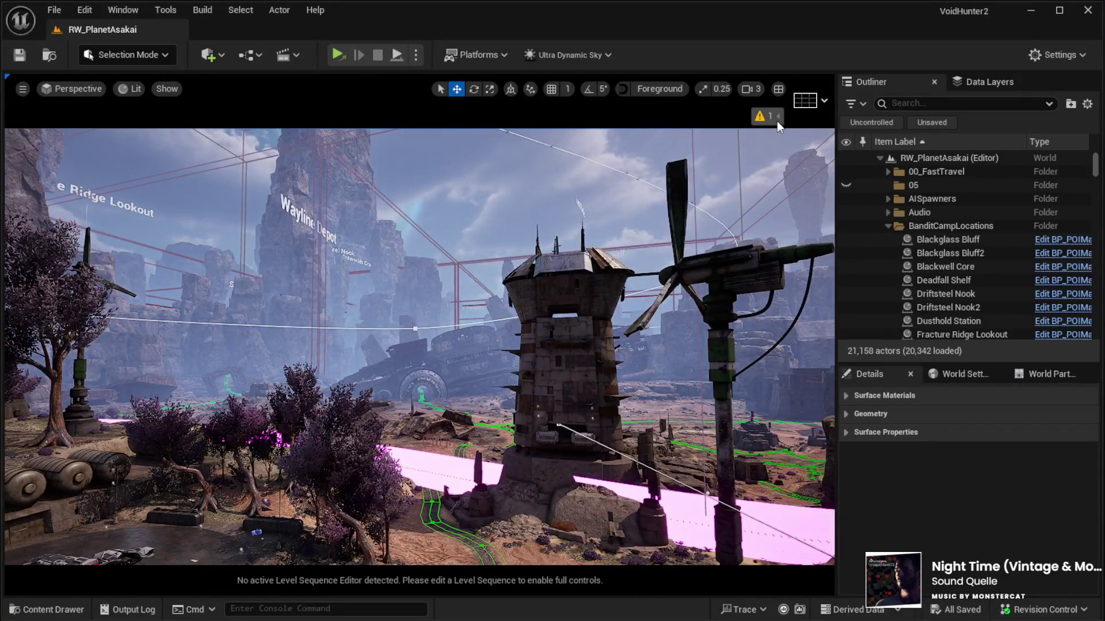
pyautogui.click(776, 118)
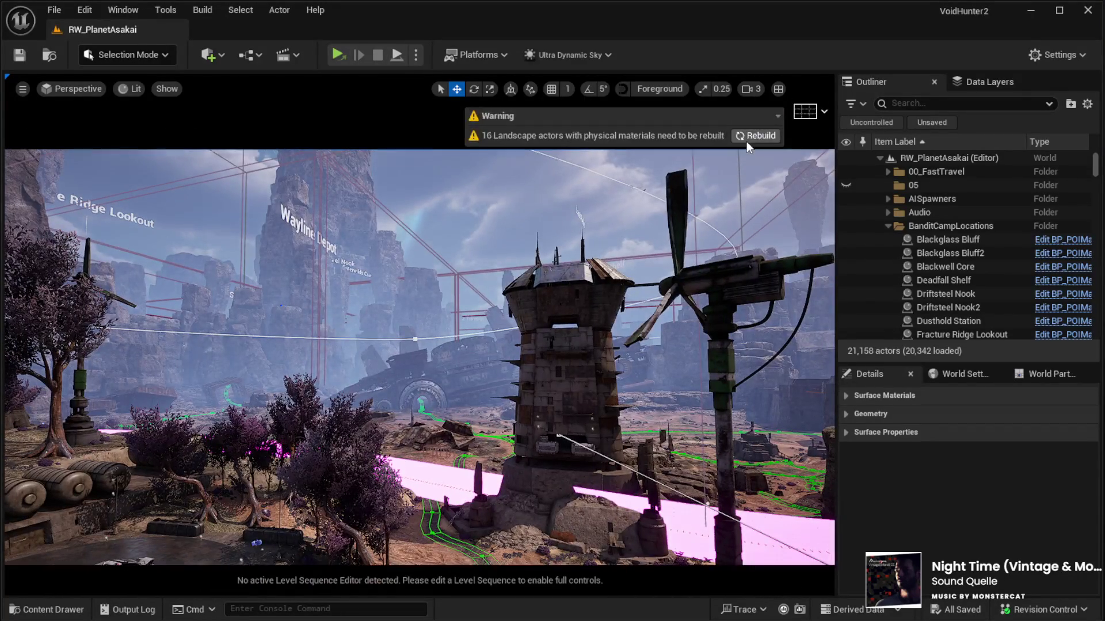
# Rebuild physical materials for the 16 landscape actors and collapse BanditCampLocations in the Outliner.
pyautogui.click(751, 136)
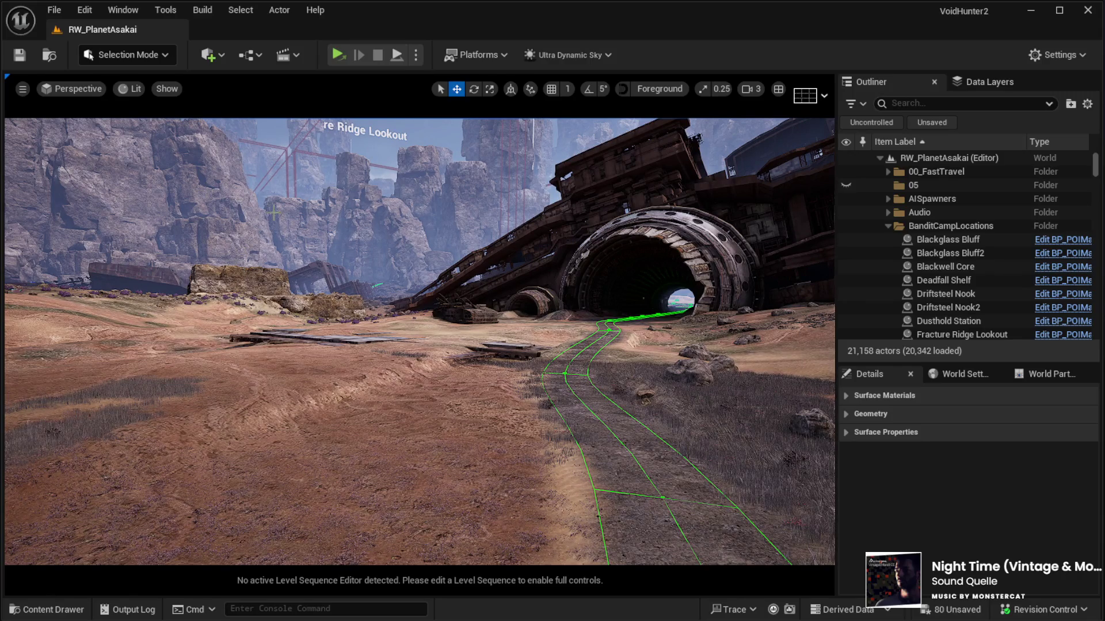
pyautogui.click(888, 225)
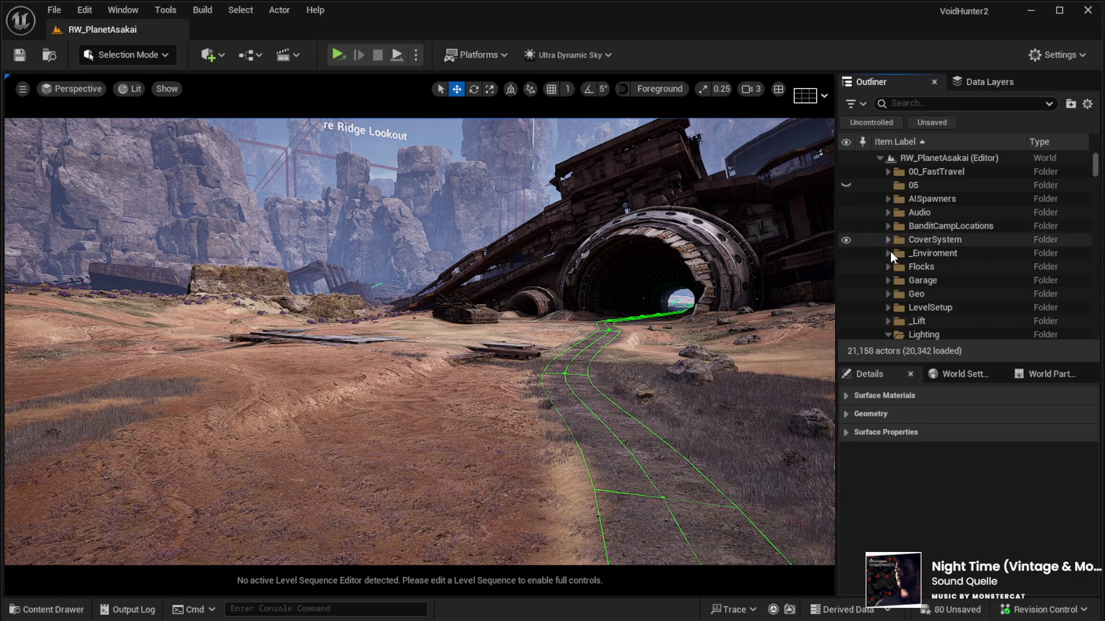
# Select the _Weather actor under Lighting and view its Snow weather preset in Details.
pyautogui.scroll(-2, 897, 262)
pyautogui.scroll(-2, 904, 271)
pyautogui.click(923, 266)
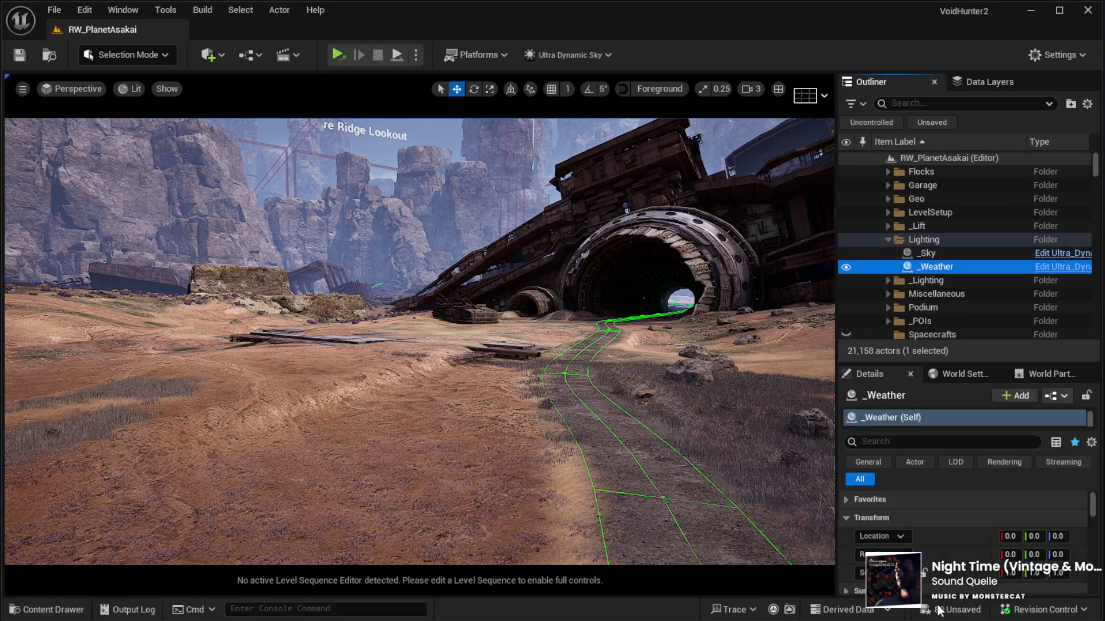
pyautogui.scroll(-10, 951, 536)
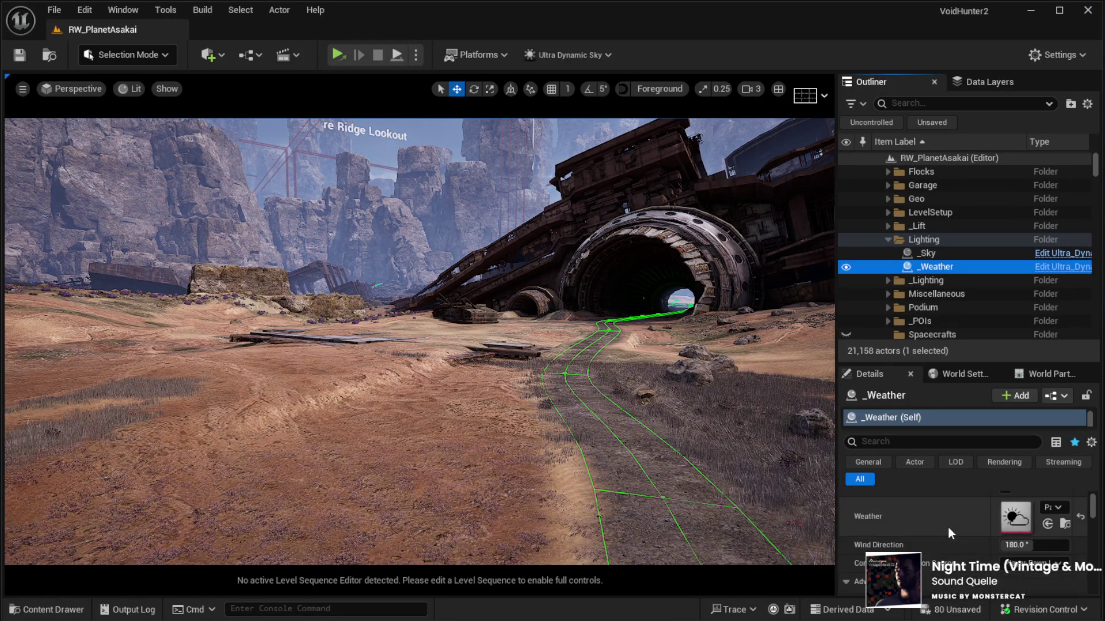
pyautogui.click(1043, 522)
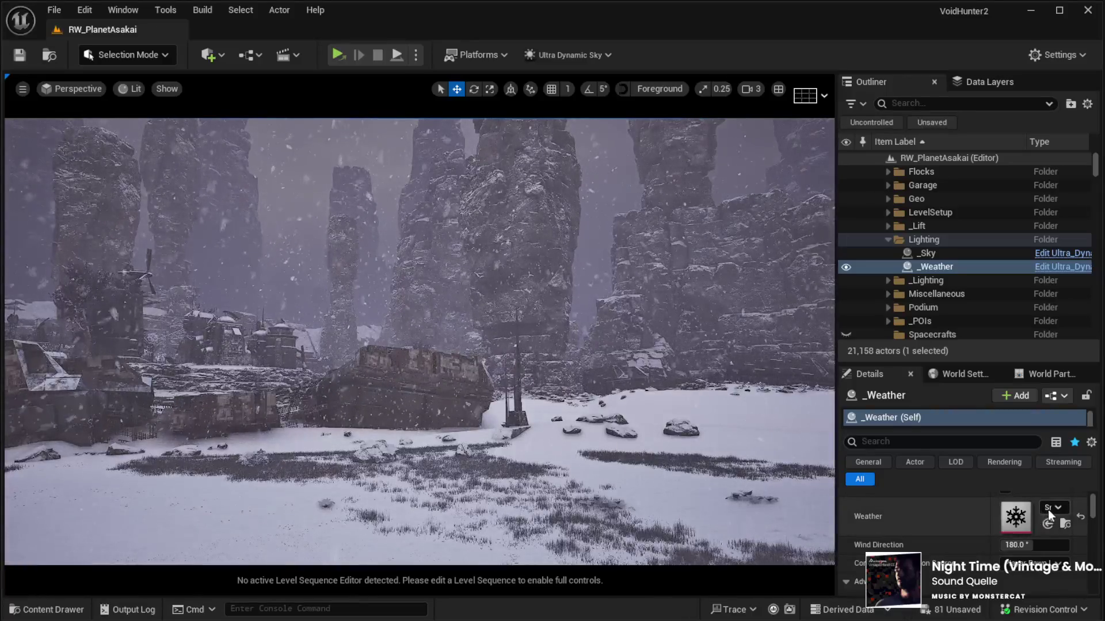
# Replace the _Weather actor's Snow preset with a rain preset.
pyautogui.click(1047, 510)
pyautogui.click(1037, 575)
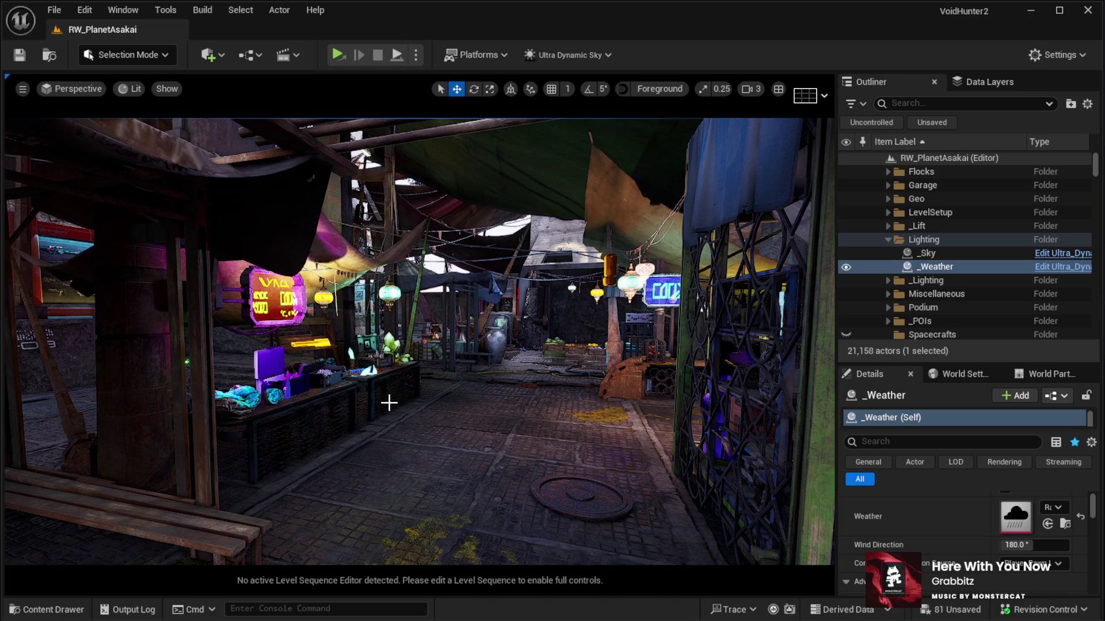
# Select the snowy clearing's landscape beside the market stalls and launch Play in Editor.
pyautogui.moveTo(80, 306); pyautogui.dragTo(242, 306)
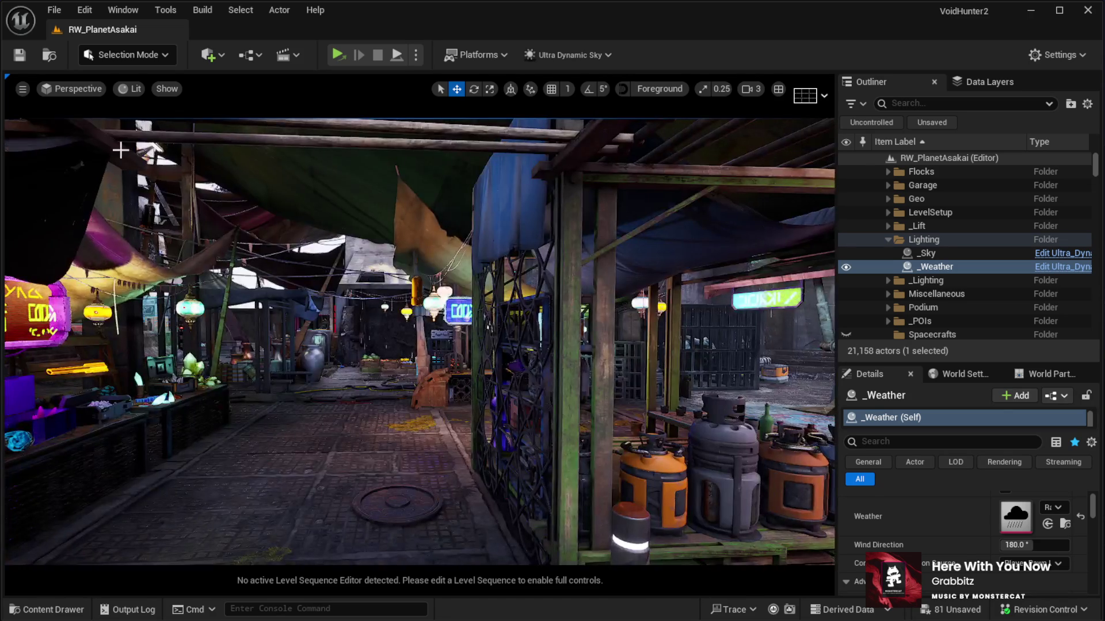
pyautogui.moveTo(402, 322); pyautogui.dragTo(276, 322)
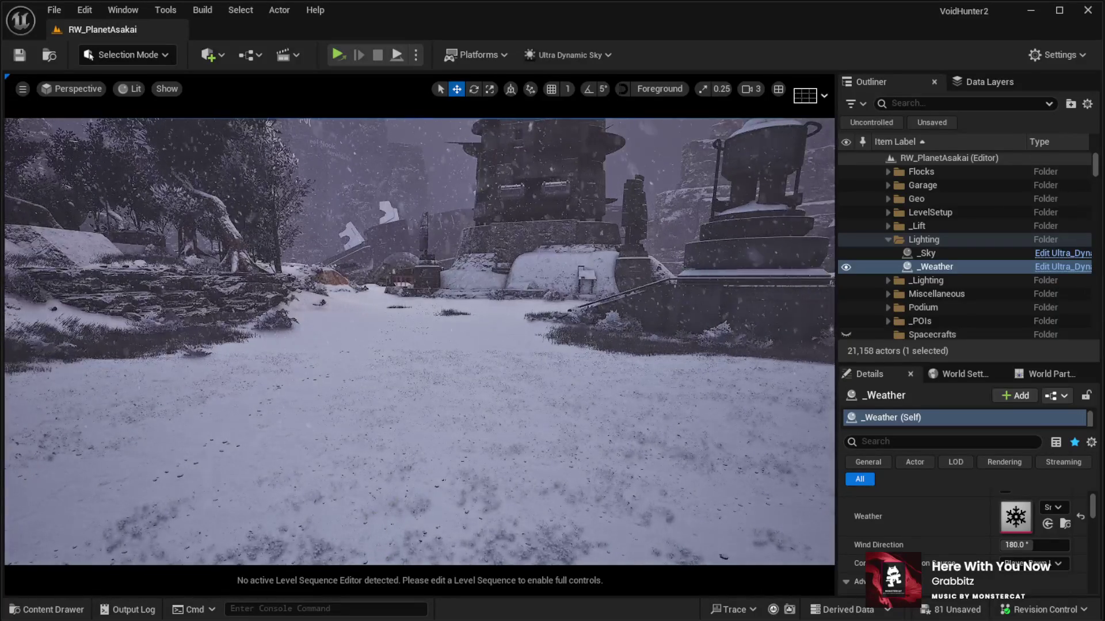
pyautogui.click(418, 498)
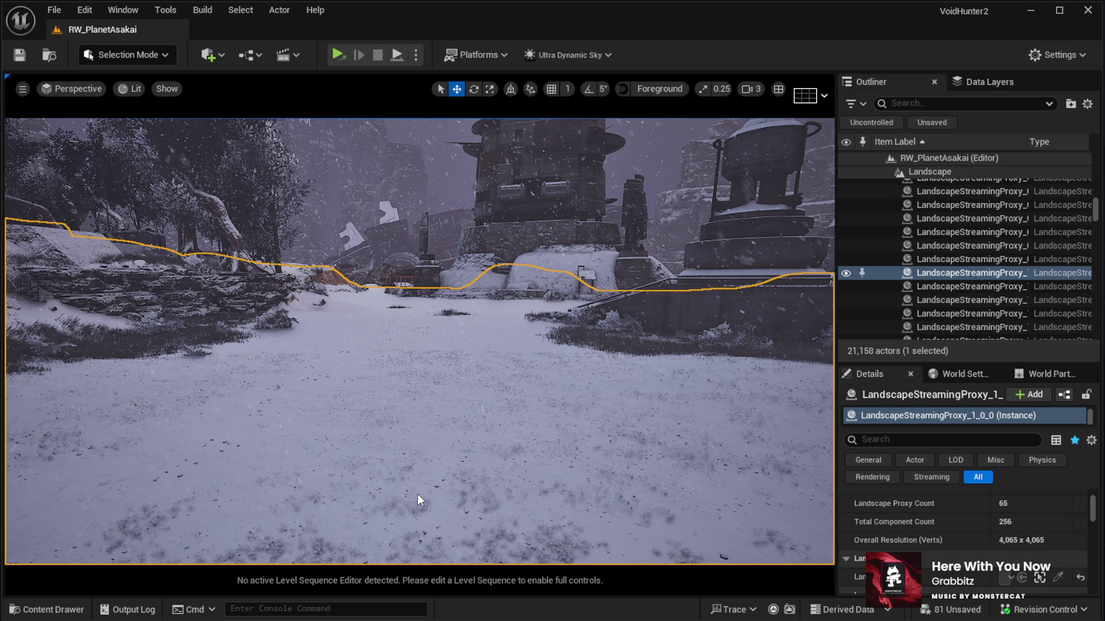
pyautogui.hotkey('alt', 'p')
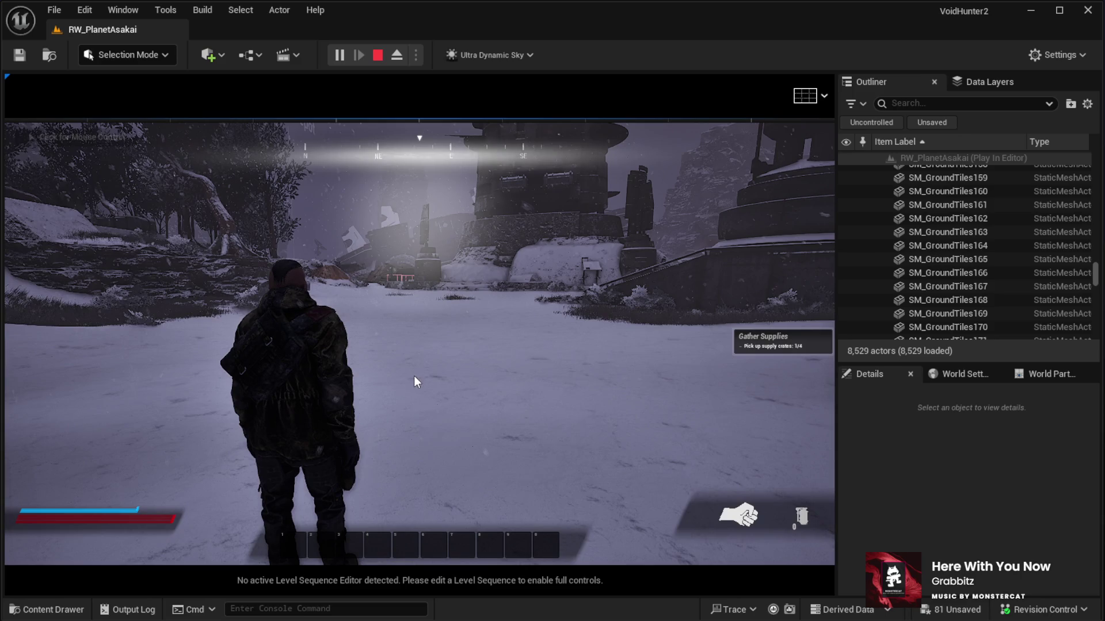
# Run the character through the snow toward the ruins and stone temple.
pyautogui.click(415, 378)
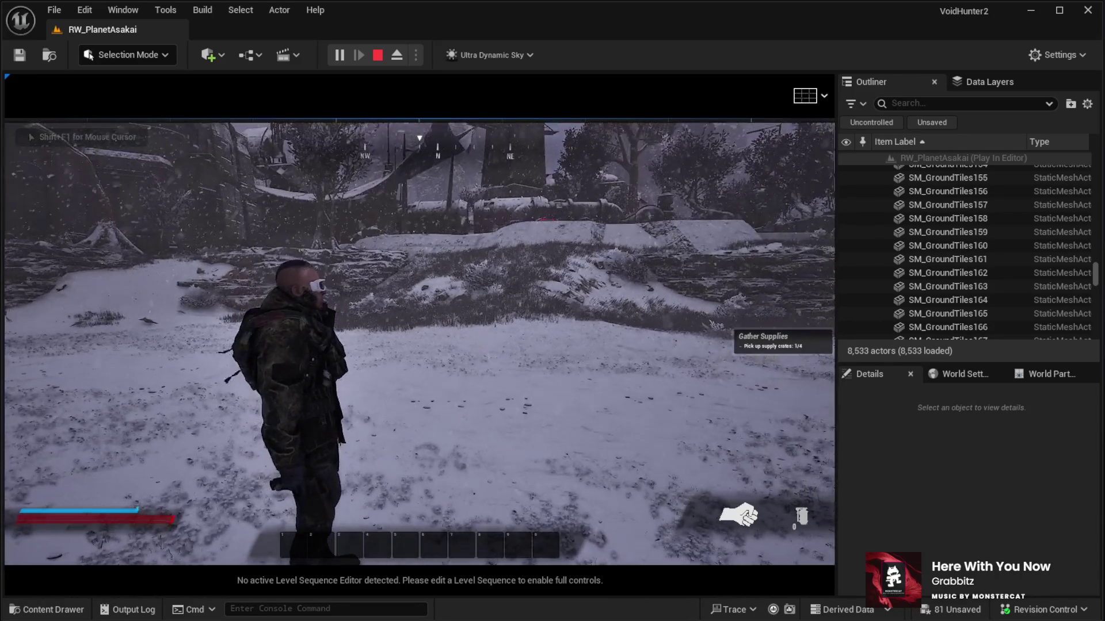
pyautogui.press('w')
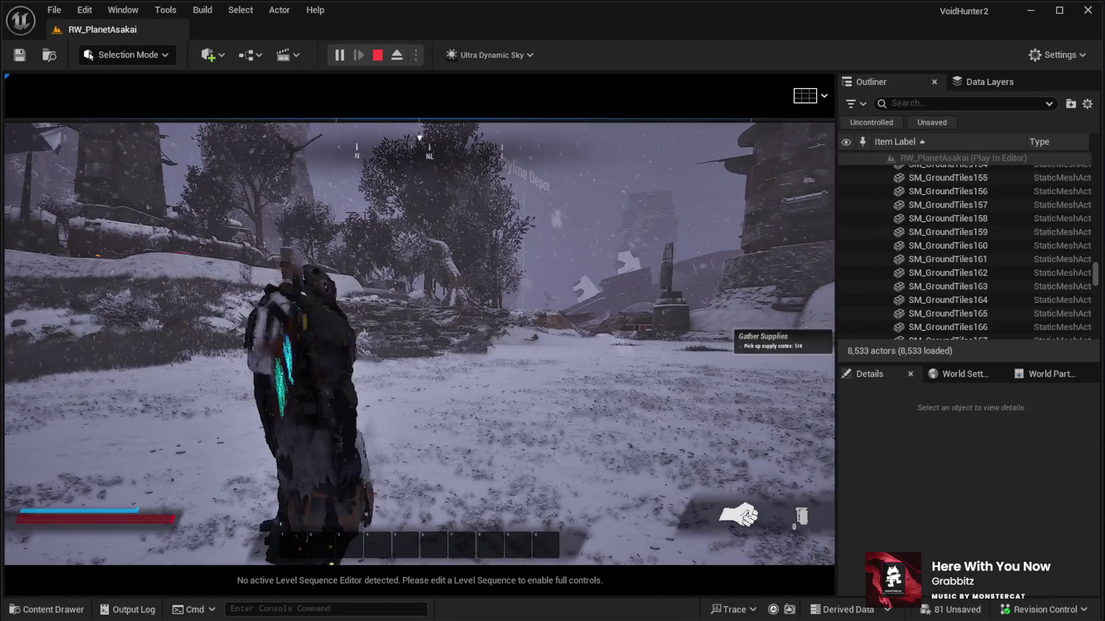
pyautogui.press('s')
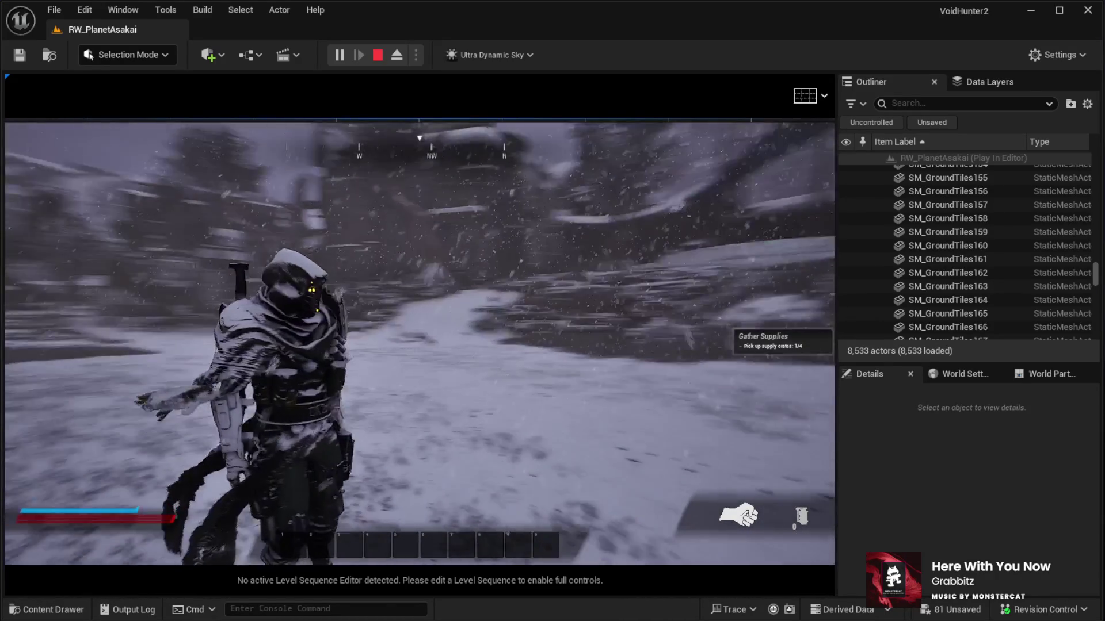
pyautogui.press('s')
pyautogui.press('w')
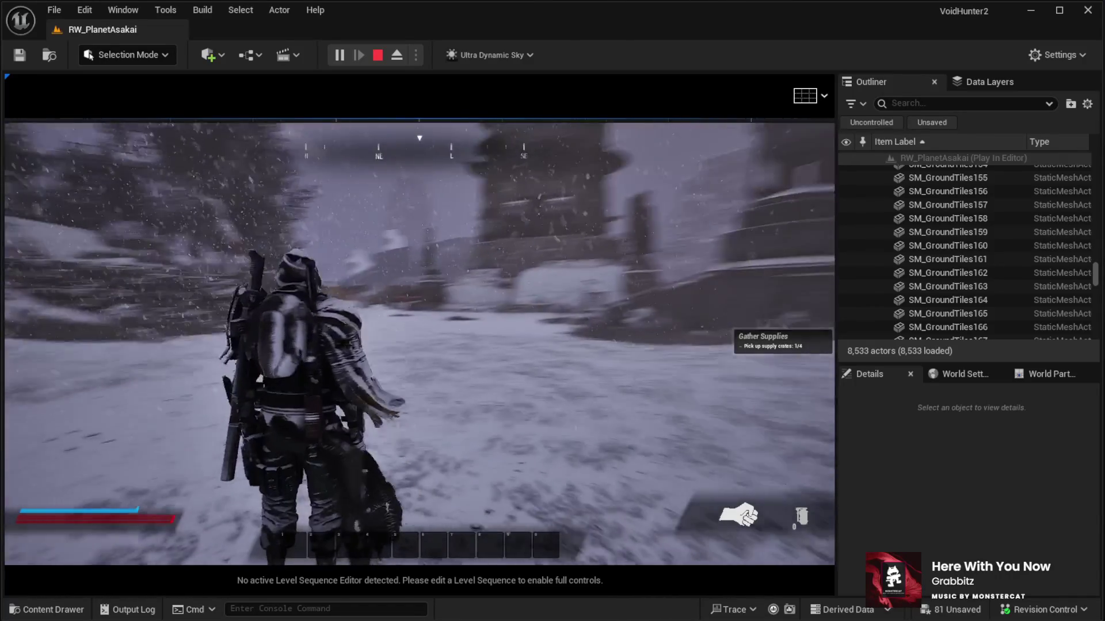
pyautogui.press('w')
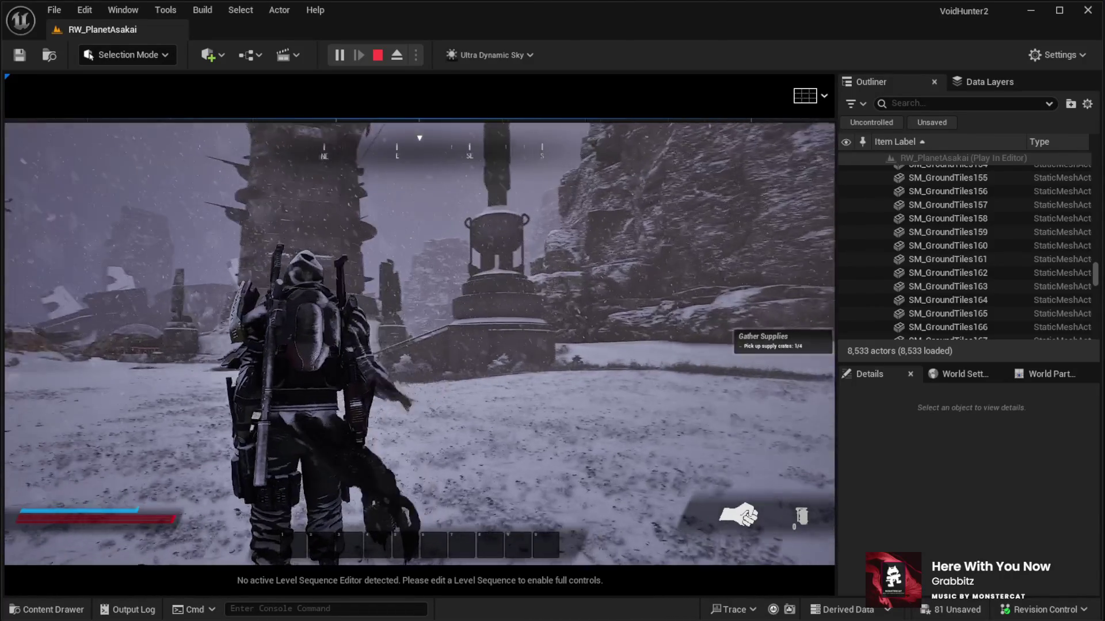
# Equip the shotgun, aim it over the shoulder, then stop the play session.
pyautogui.press('1')
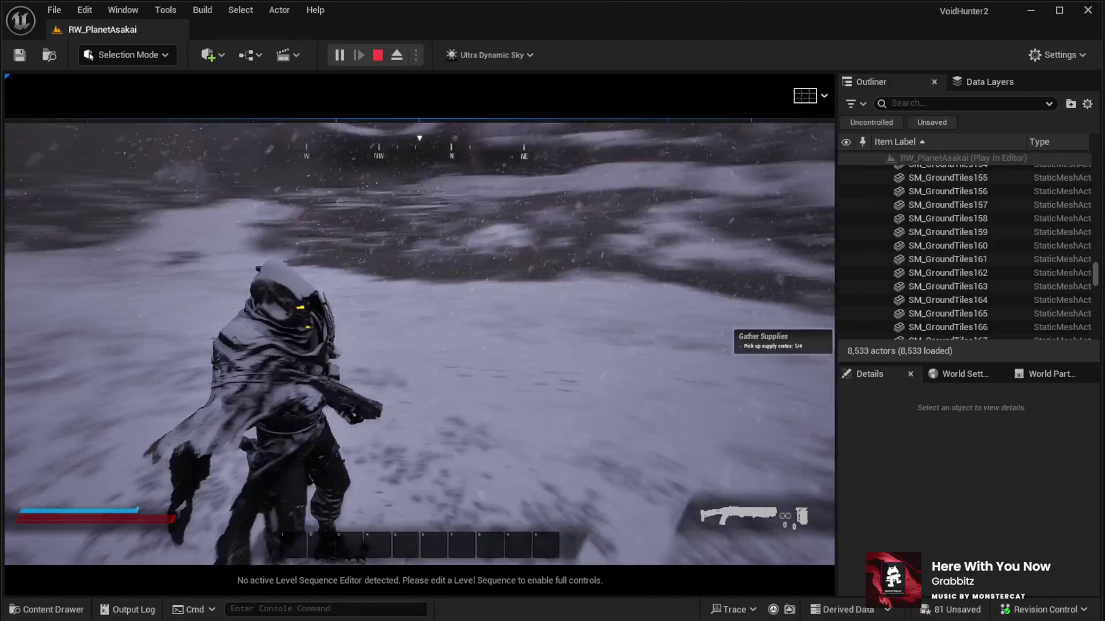
pyautogui.rightClick(418, 342)
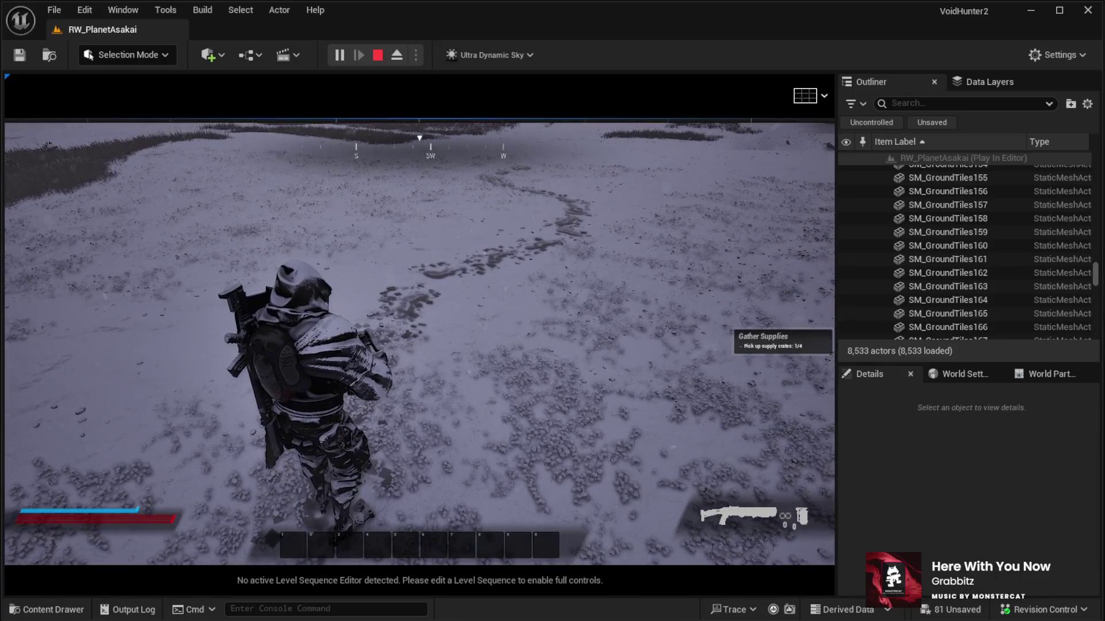
pyautogui.press('Escape')
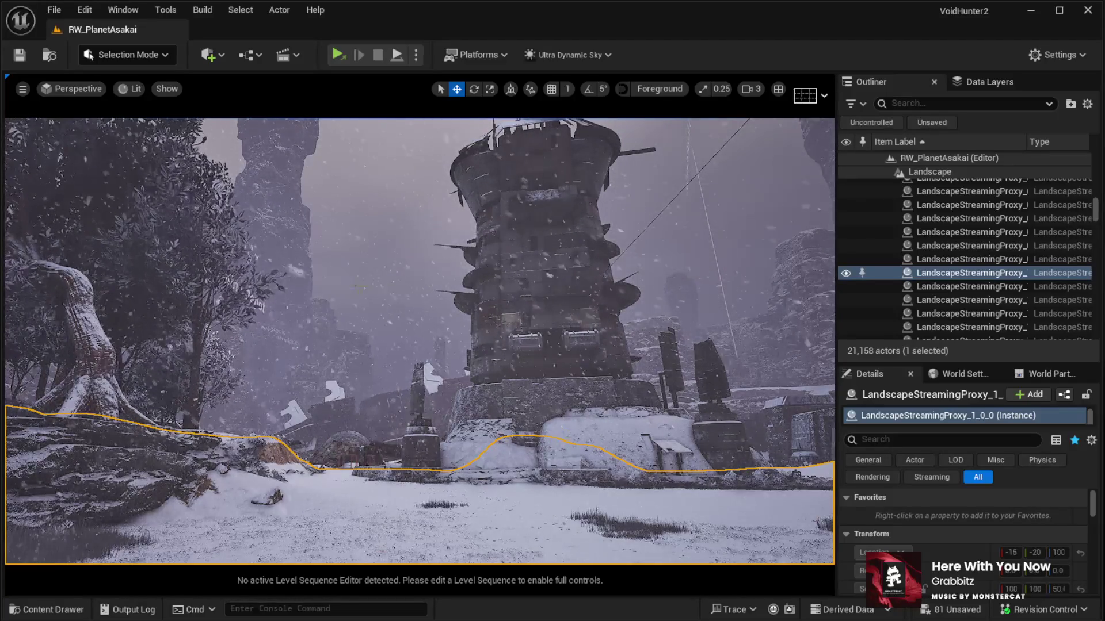
# Select the _Sky actor and set its Ground Fog Extinction to 840.
pyautogui.moveTo(282, 216); pyautogui.dragTo(281, 215)
pyautogui.scroll(5, 944, 270)
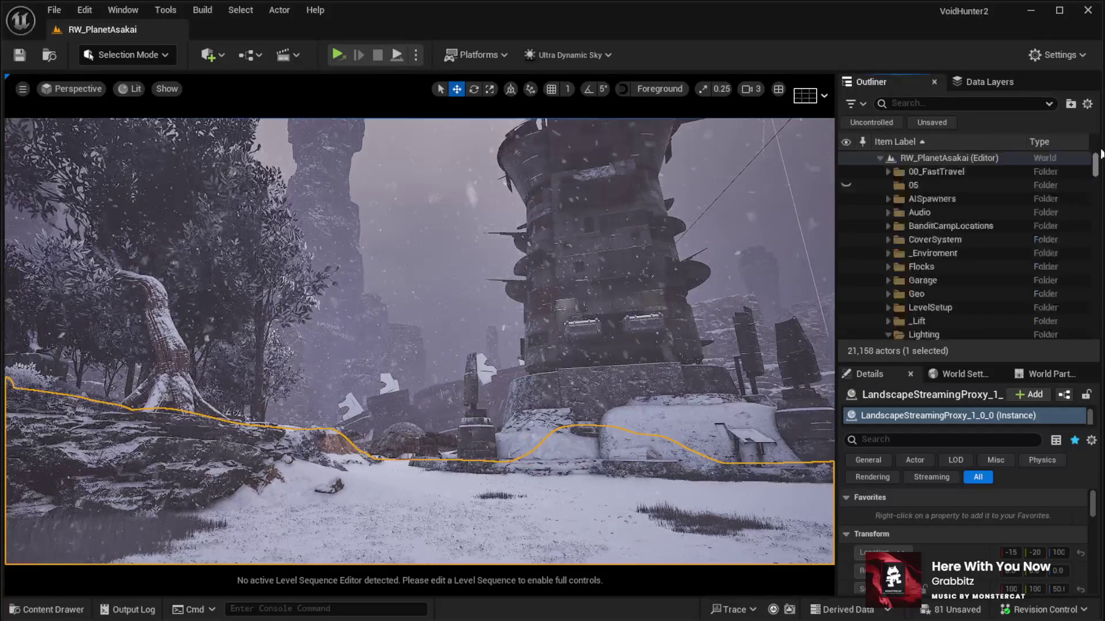
pyautogui.scroll(-3, 930, 255)
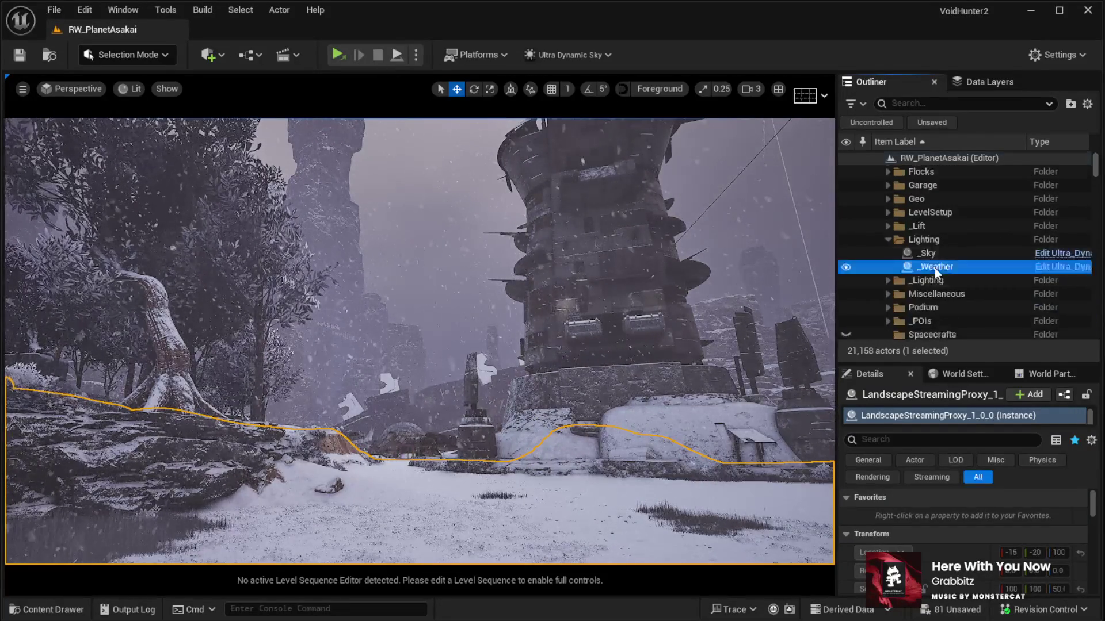
pyautogui.click(934, 267)
pyautogui.scroll(-1, 964, 546)
pyautogui.scroll(-2, 964, 546)
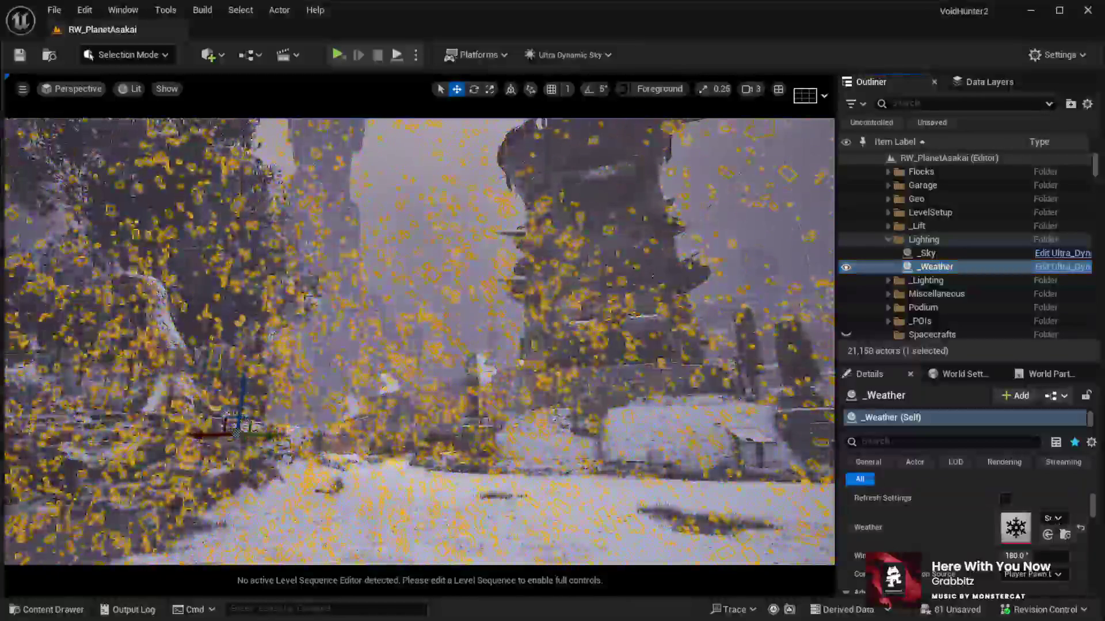
pyautogui.press('Up')
pyautogui.press('Return')
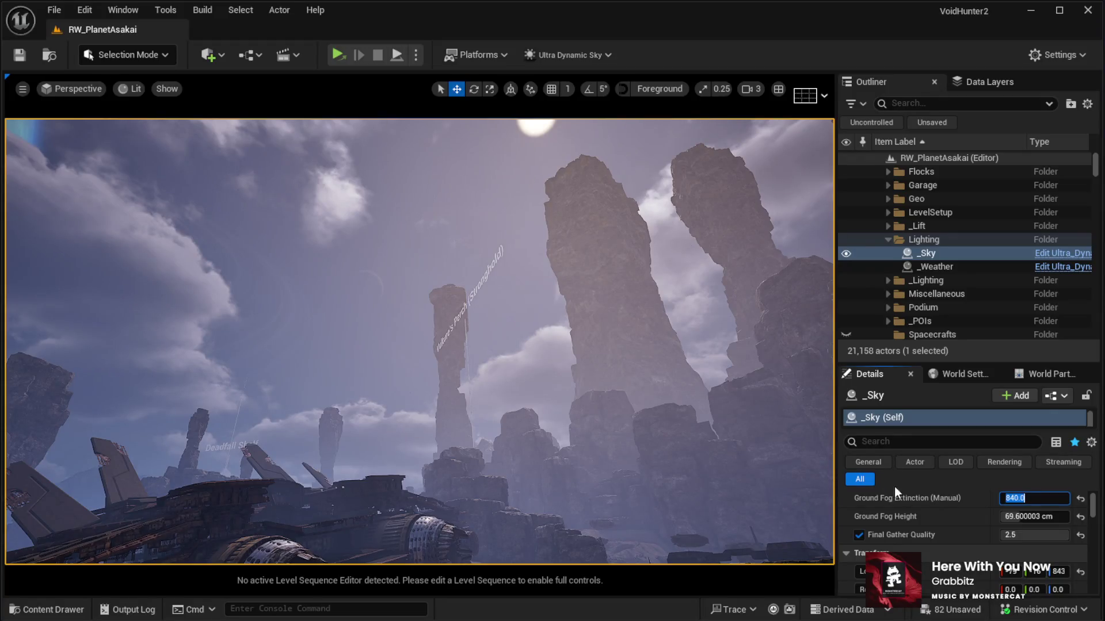
# Undo the Ground Fog Extinction change and set _Sky's Time Of Day to 840.
pyautogui.click(965, 508)
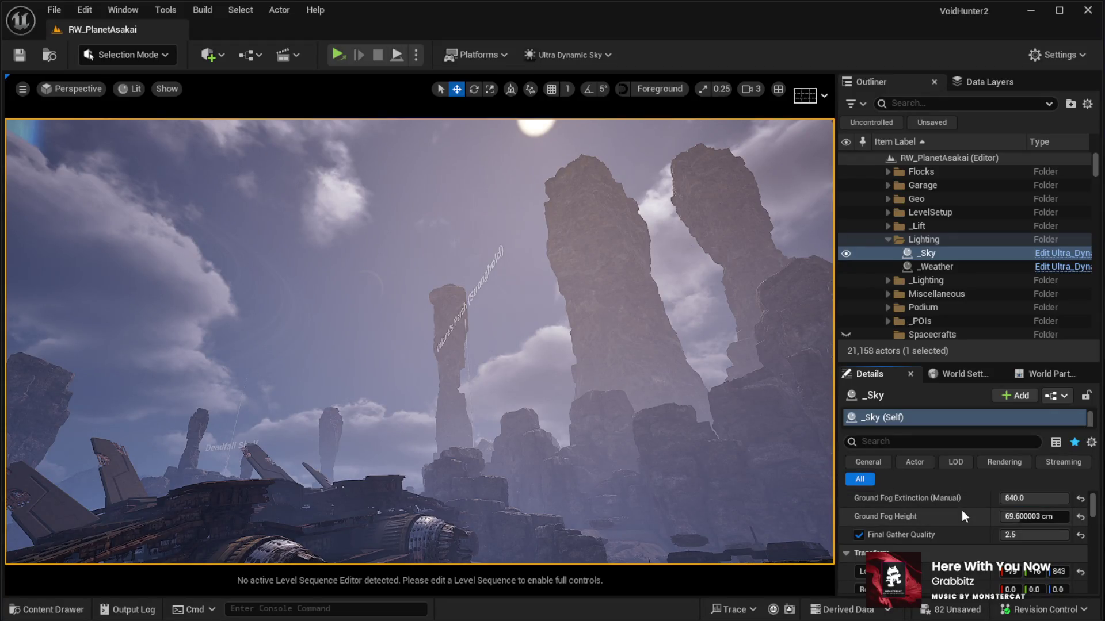
pyautogui.hotkey('ctrl', 'z')
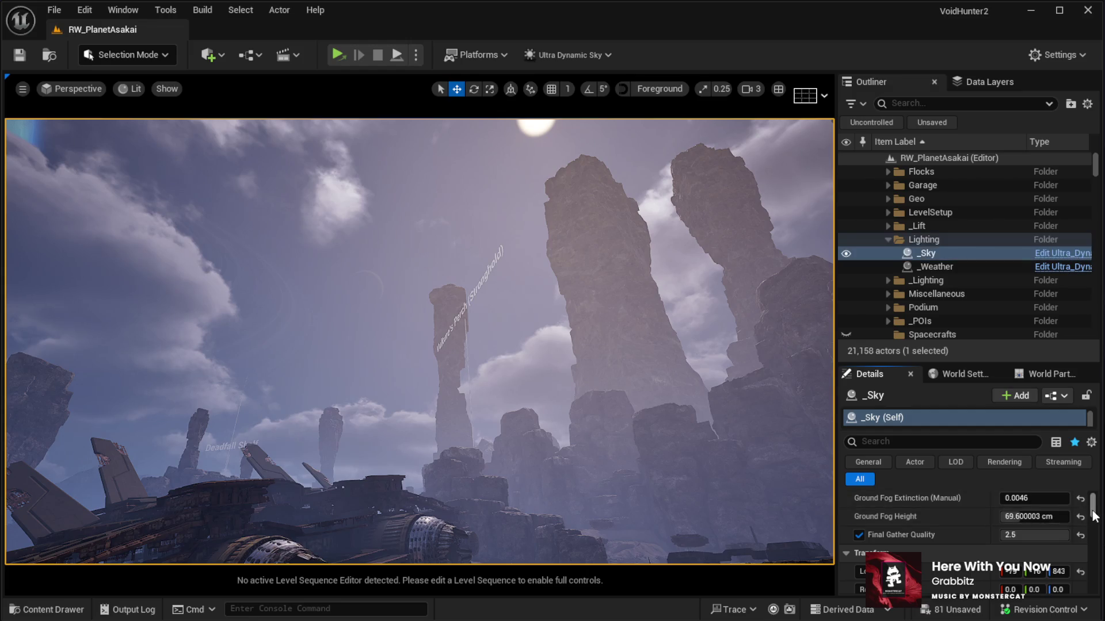
pyautogui.moveTo(1095, 516); pyautogui.dragTo(1094, 500)
pyautogui.click(1021, 518)
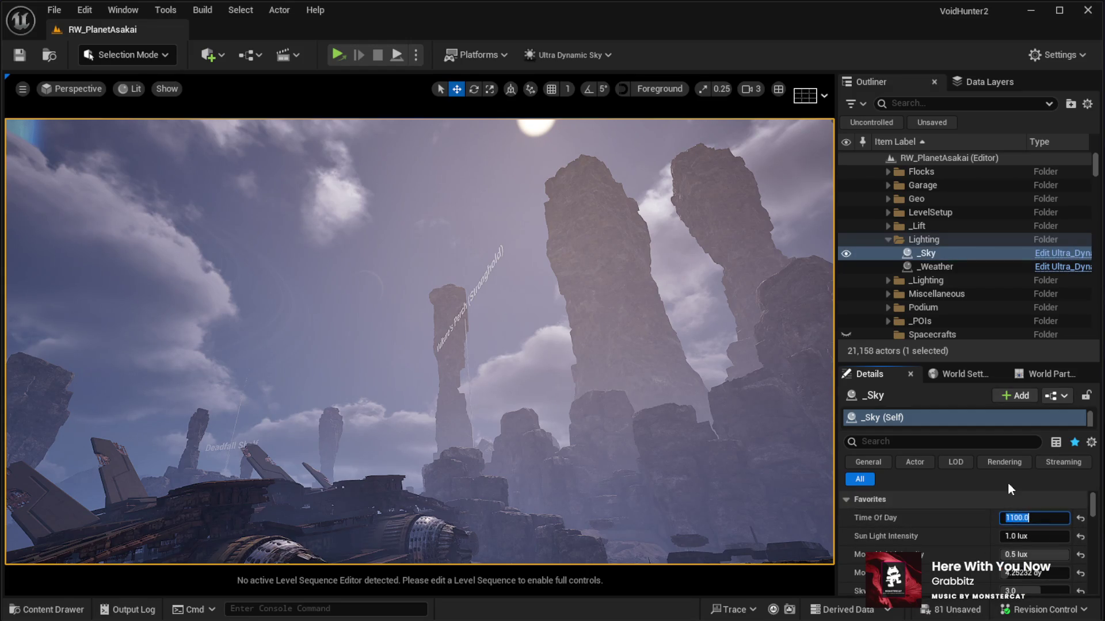
pyautogui.write('840')
pyautogui.press('Return')
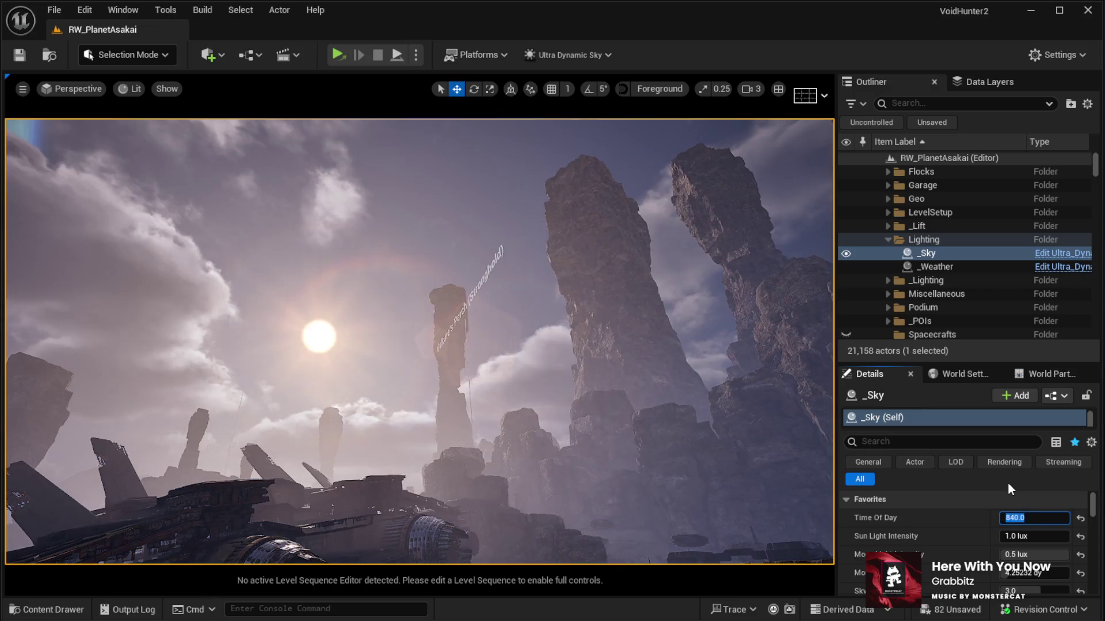
# Raise Time Of Day to 900 and view the red dusk over the crashed ship.
pyautogui.moveTo(406, 402); pyautogui.dragTo(774, 485)
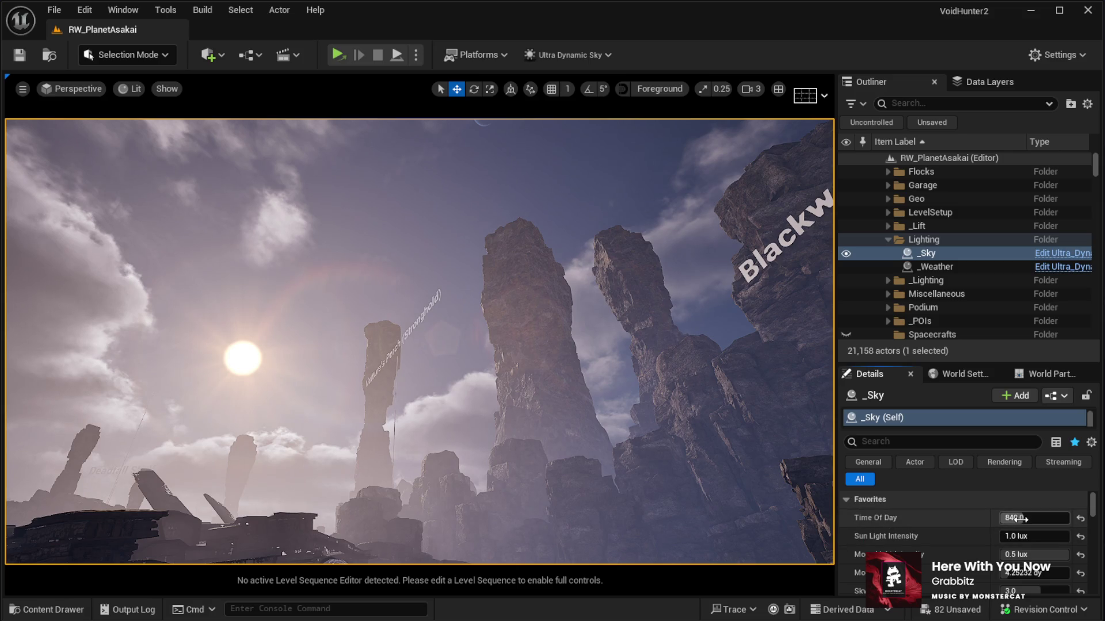
pyautogui.moveTo(1019, 518)
pyautogui.mouseDown()
pyautogui.moveTo(1059, 518)
pyautogui.moveTo(1045, 518)
pyautogui.mouseUp()
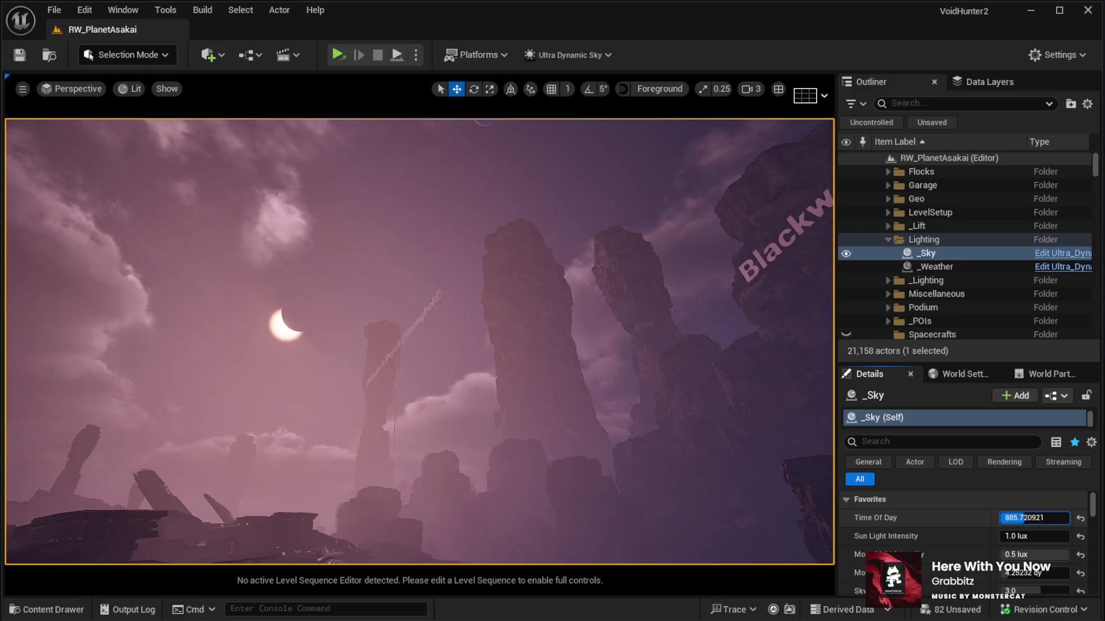
pyautogui.write('900')
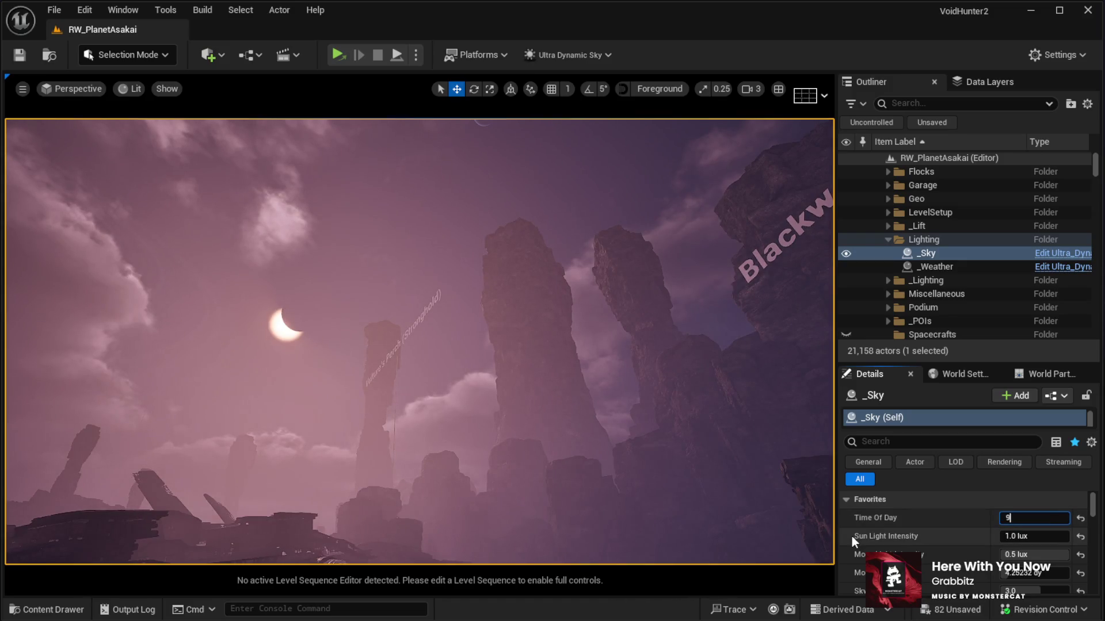
pyautogui.press('Return')
pyautogui.moveTo(796, 535); pyautogui.dragTo(797, 581)
pyautogui.moveTo(419, 342)
pyautogui.mouseDown()
pyautogui.moveTo(431, 288)
pyautogui.moveTo(488, 401)
pyautogui.mouseUp()
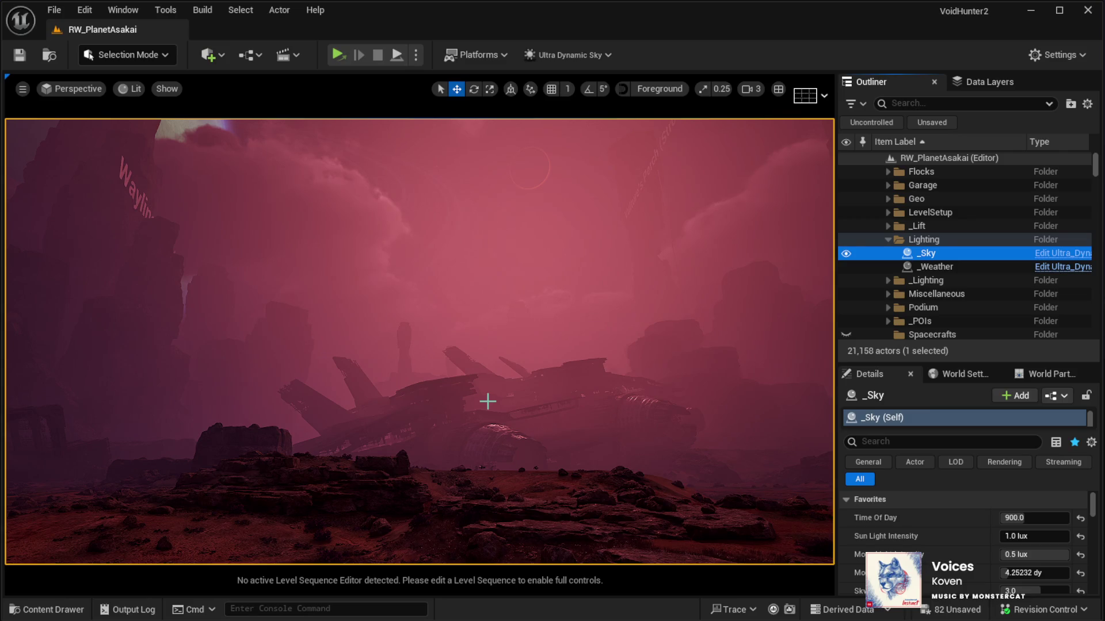
# Look over the red dusk sky, then load the FightMap level from the File menu.
pyautogui.moveTo(364, 377)
pyautogui.mouseDown()
pyautogui.moveTo(365, 219)
pyautogui.moveTo(362, 374)
pyautogui.mouseUp()
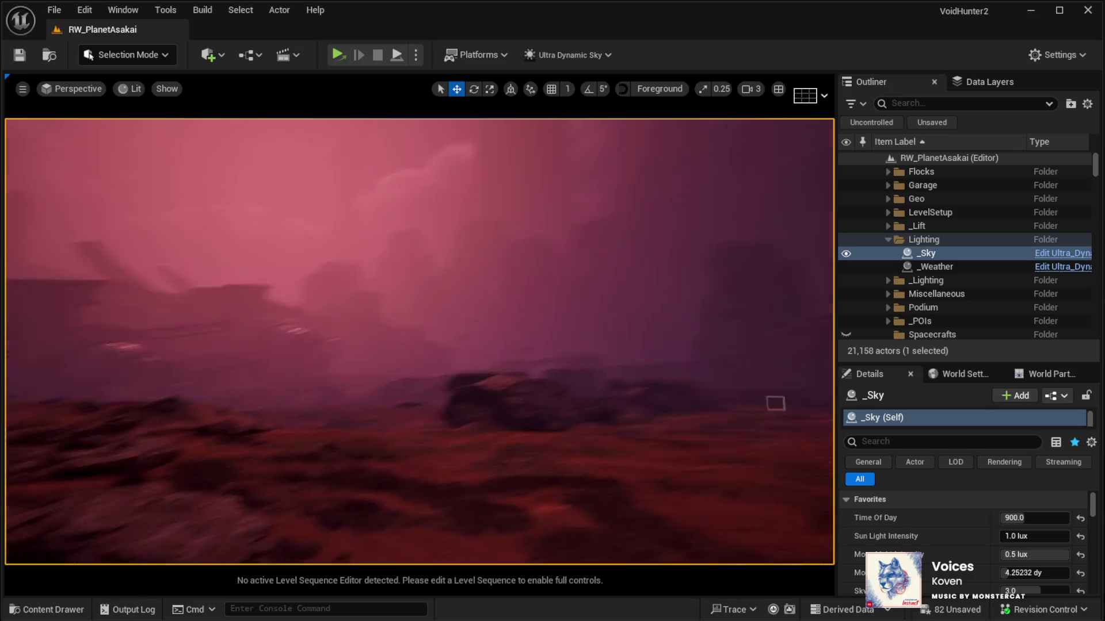
pyautogui.moveTo(268, 297); pyautogui.dragTo(271, 271)
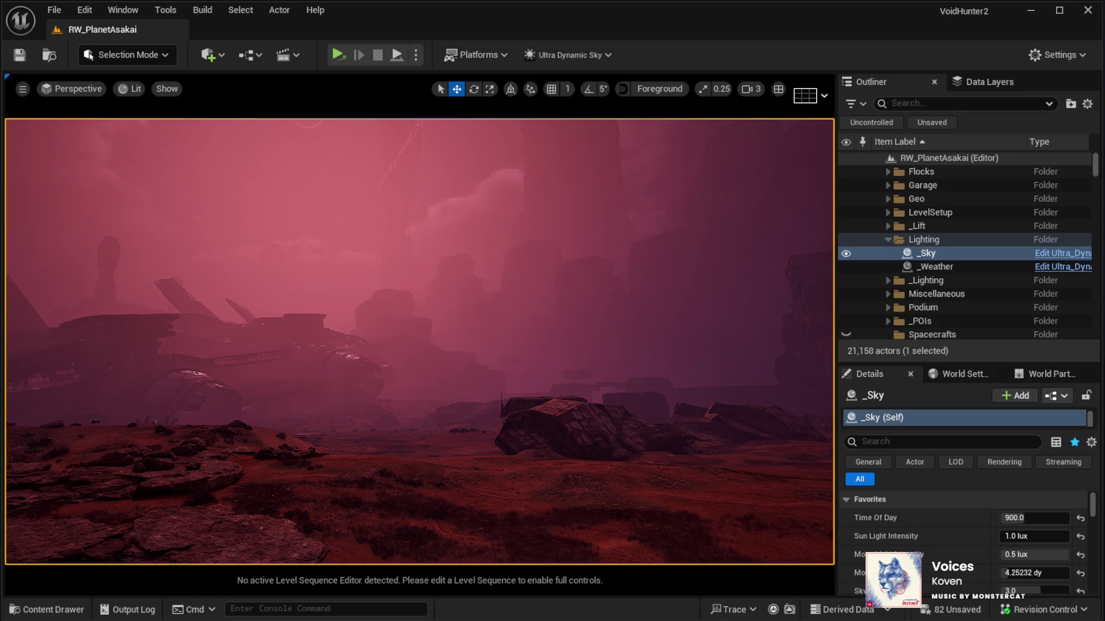
pyautogui.moveTo(118, 124); pyautogui.dragTo(110, 119)
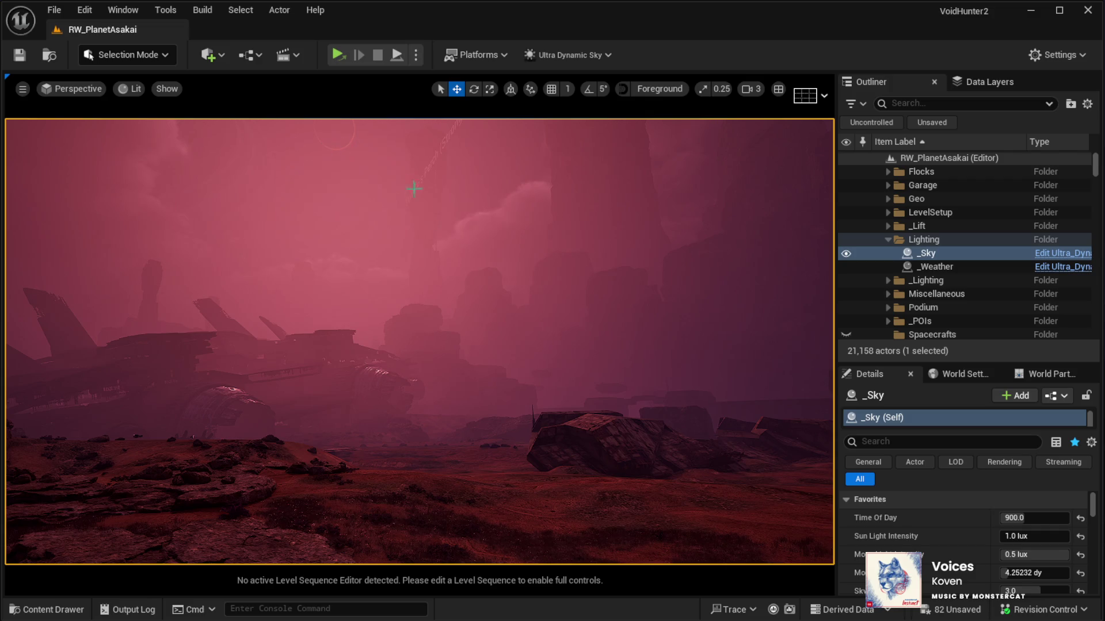
pyautogui.press('alt')
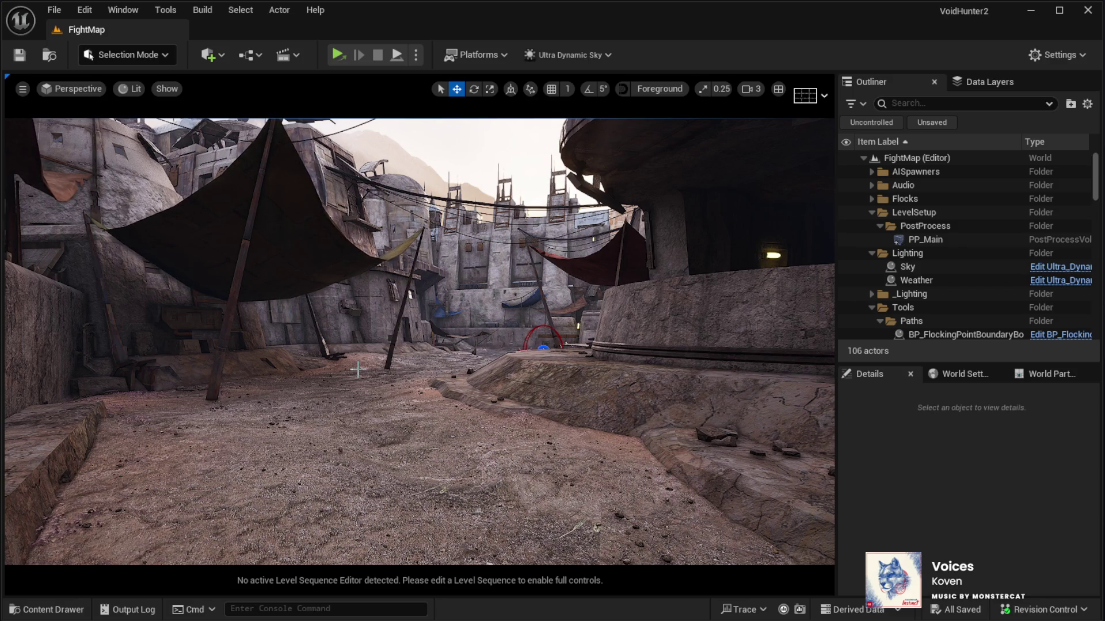
# Change the Sky actor's Time Of Day from 1730 to 600.
pyautogui.moveTo(311, 375); pyautogui.dragTo(310, 304)
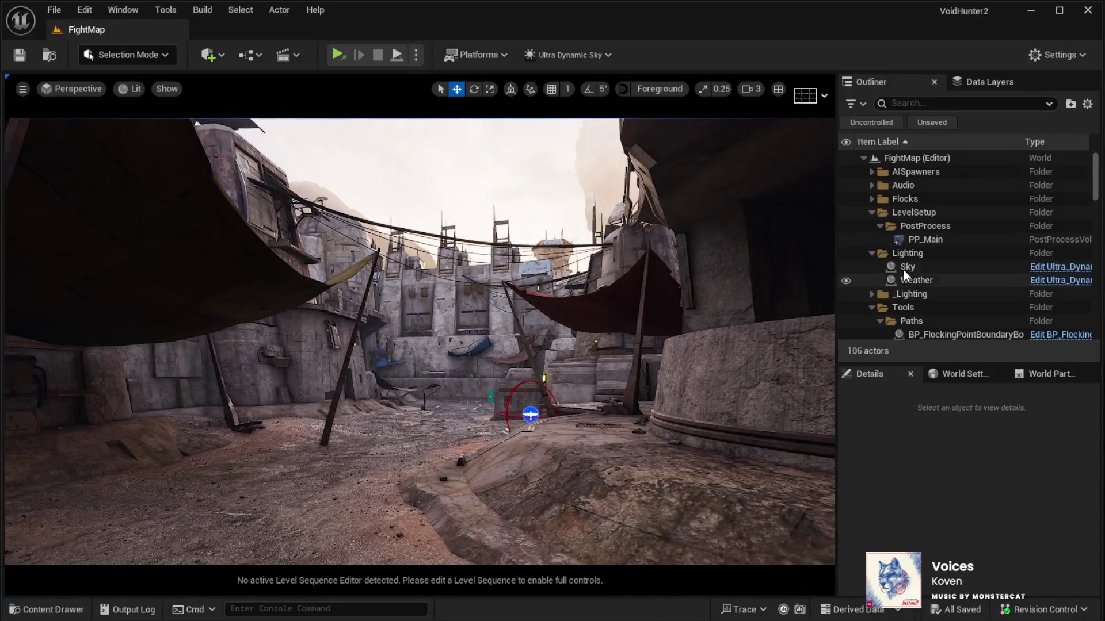
pyautogui.click(907, 267)
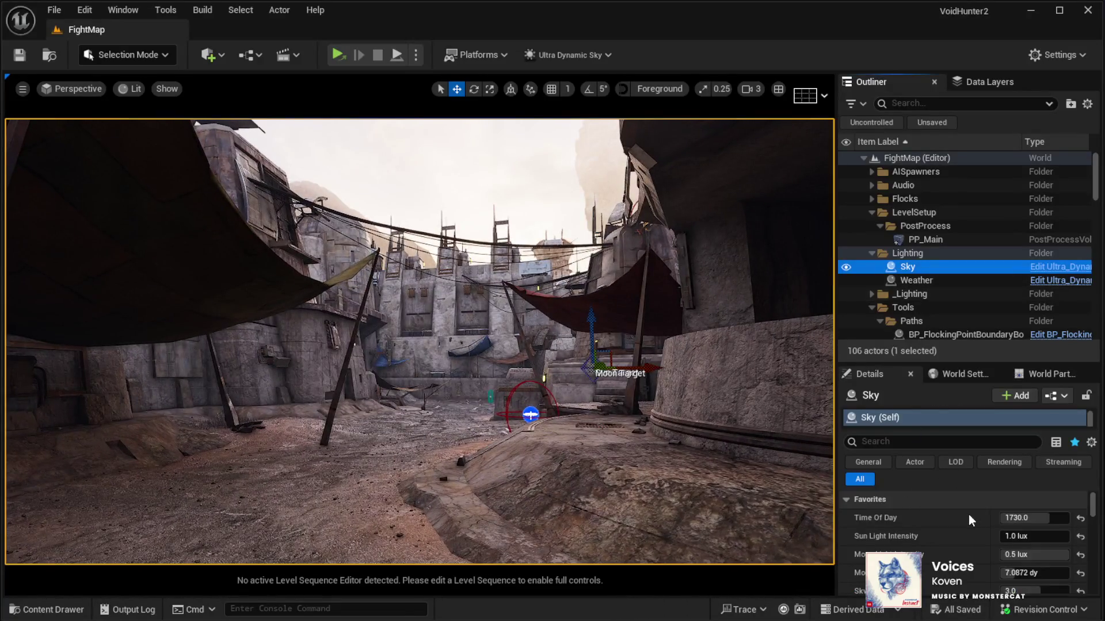
pyautogui.click(1030, 517)
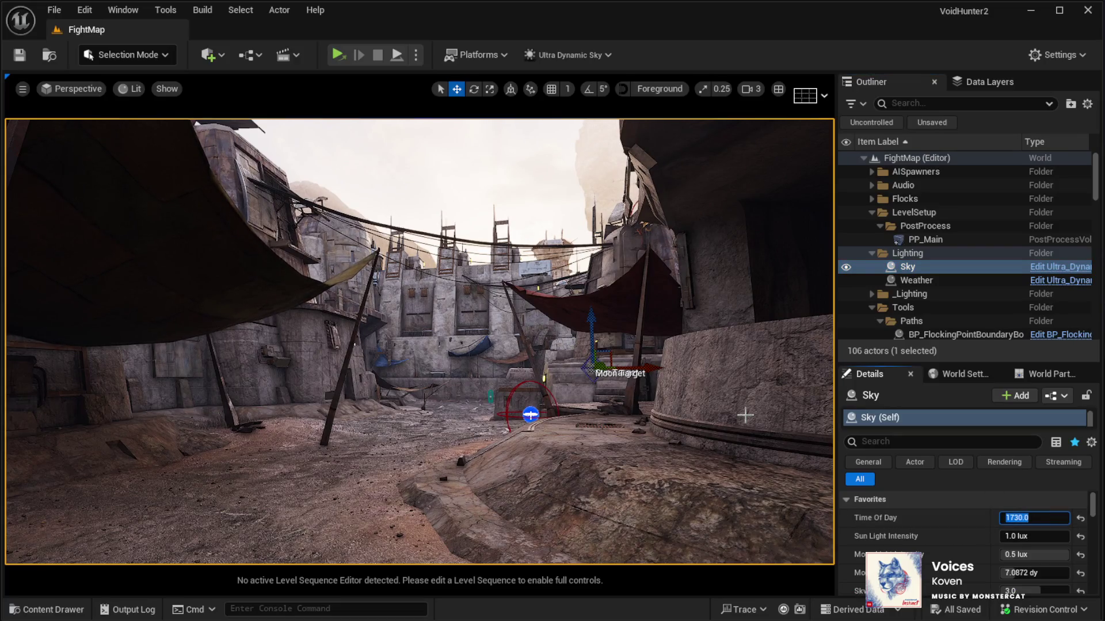
pyautogui.write('600')
pyautogui.press('Return')
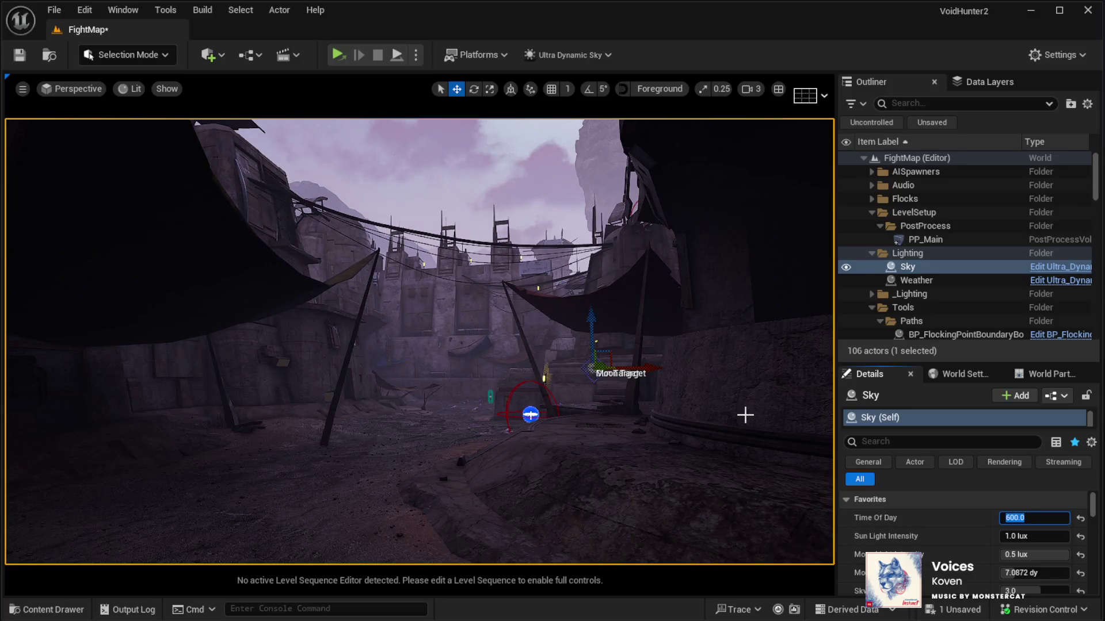
# Select the Landscape near the tent and start Play in Editor.
pyautogui.moveTo(426, 452)
pyautogui.mouseDown()
pyautogui.moveTo(426, 369)
pyautogui.moveTo(454, 489)
pyautogui.mouseUp()
pyautogui.click(493, 503)
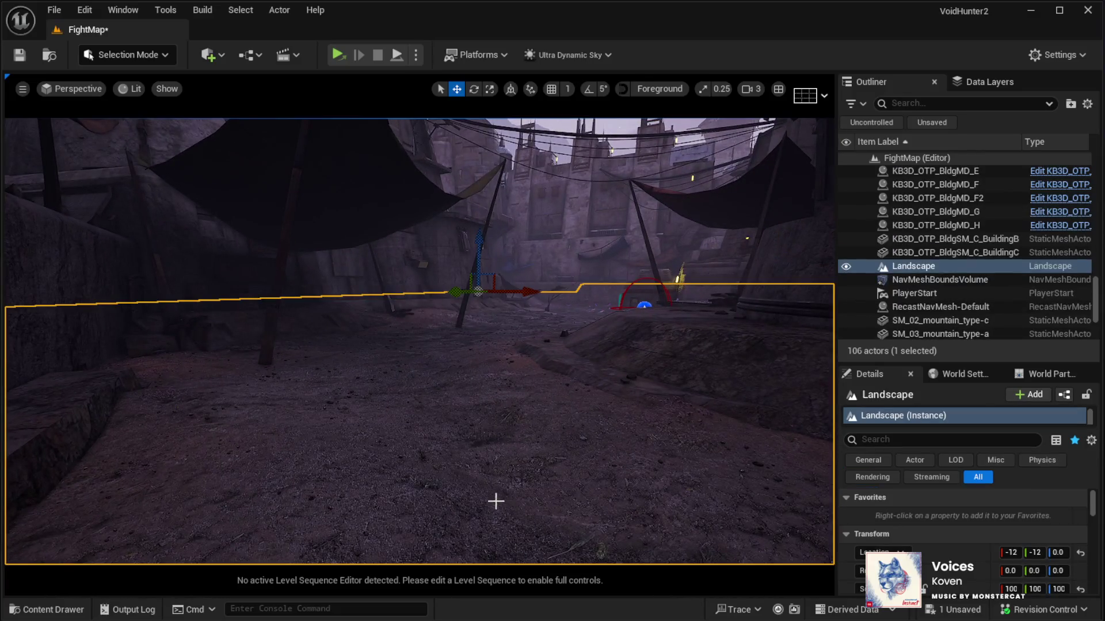
pyautogui.hotkey('alt', 'p')
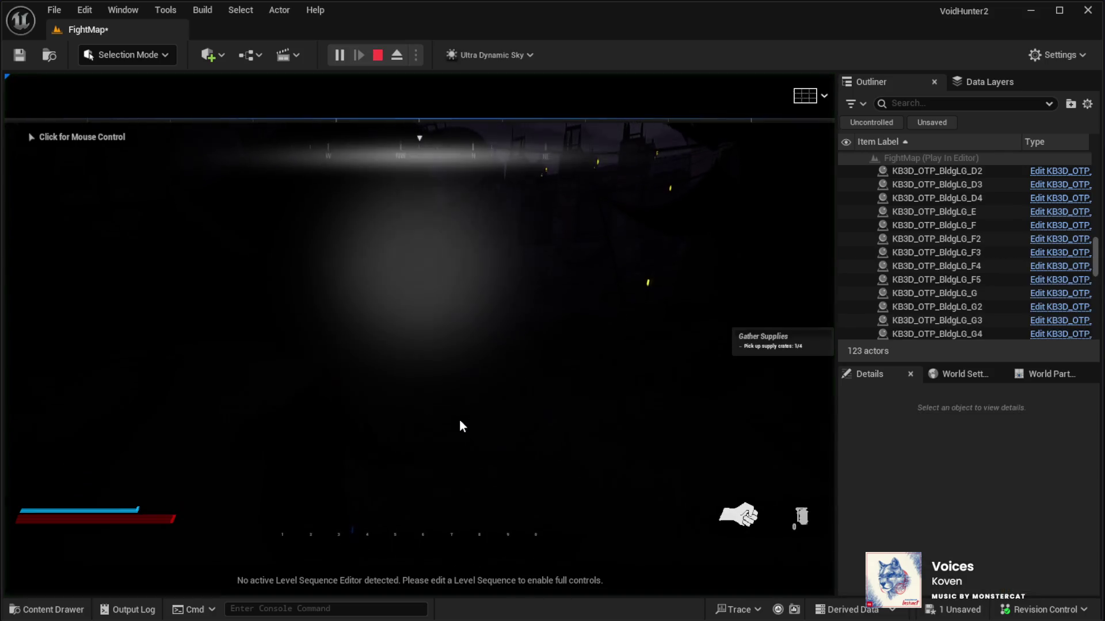
# Capture input in the running game to control the third-person soldier.
pyautogui.click(460, 421)
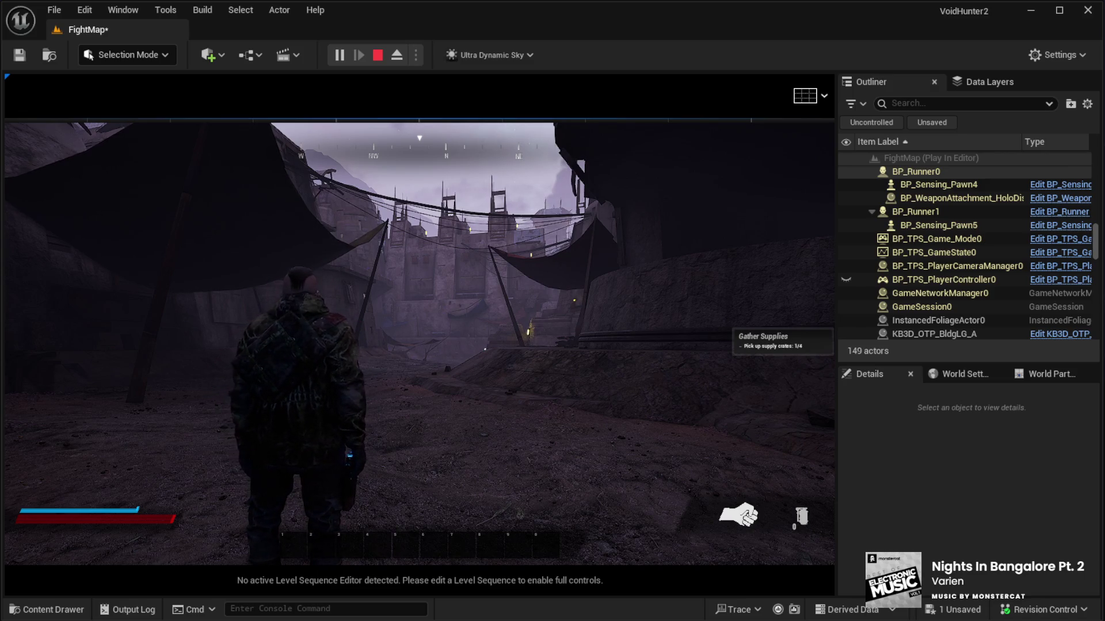
# Run the character through the courtyard and down the street past the buildings.
pyautogui.moveTo(419, 343)
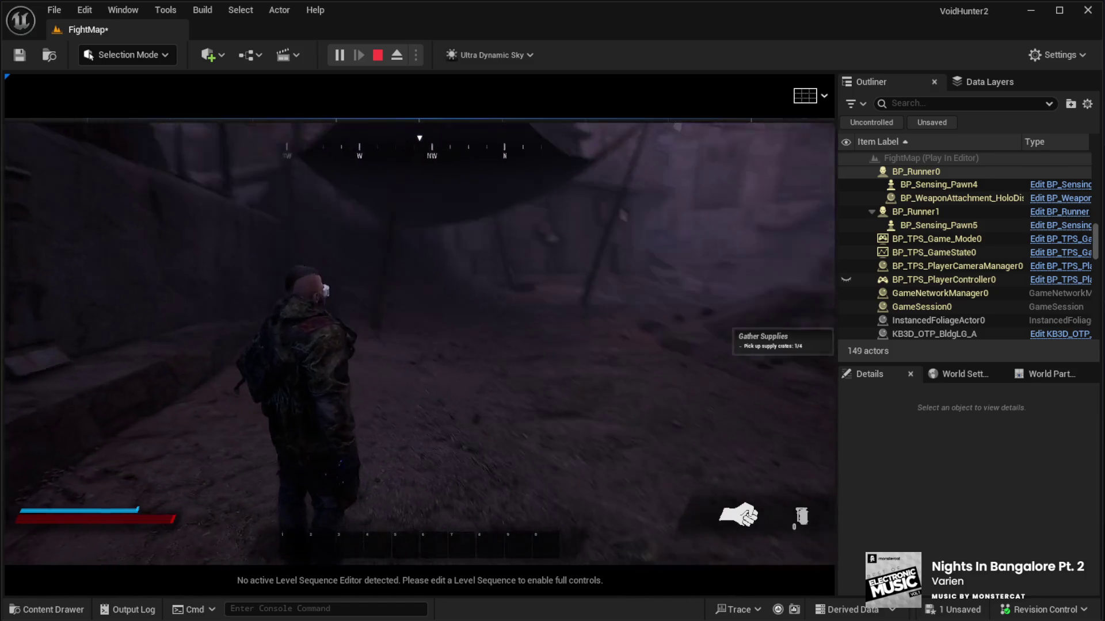
pyautogui.press('w')
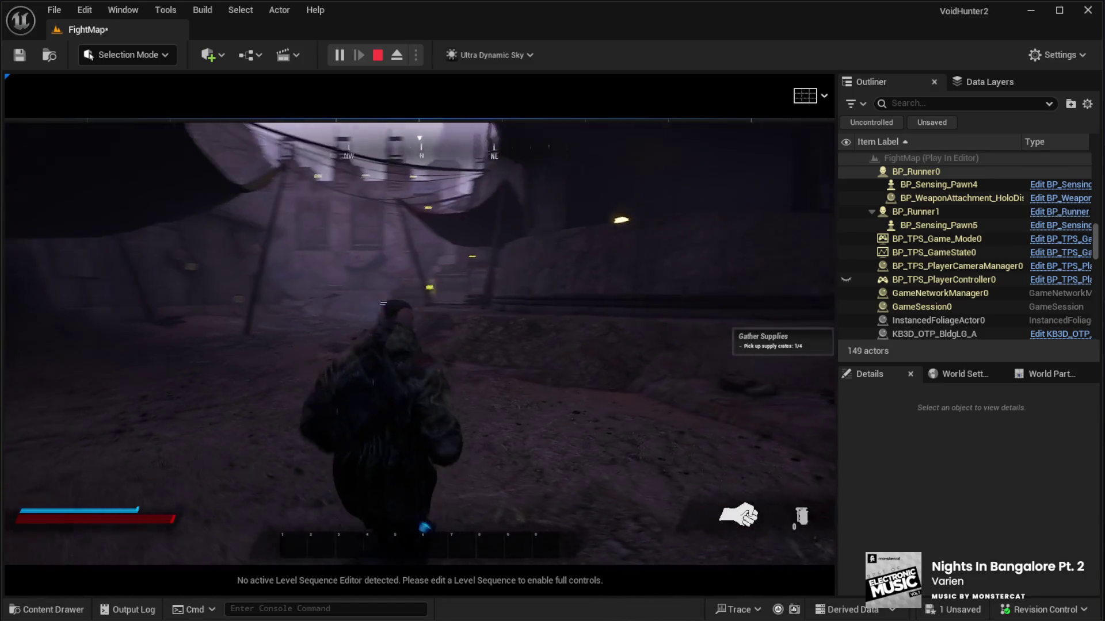
pyautogui.press('w')
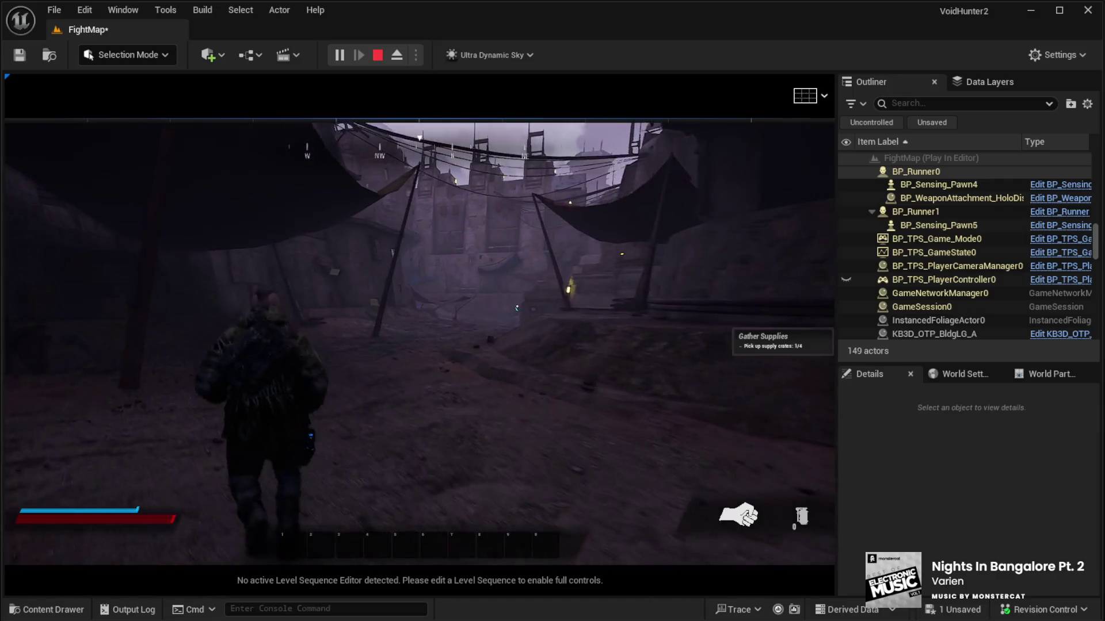
pyautogui.press('w')
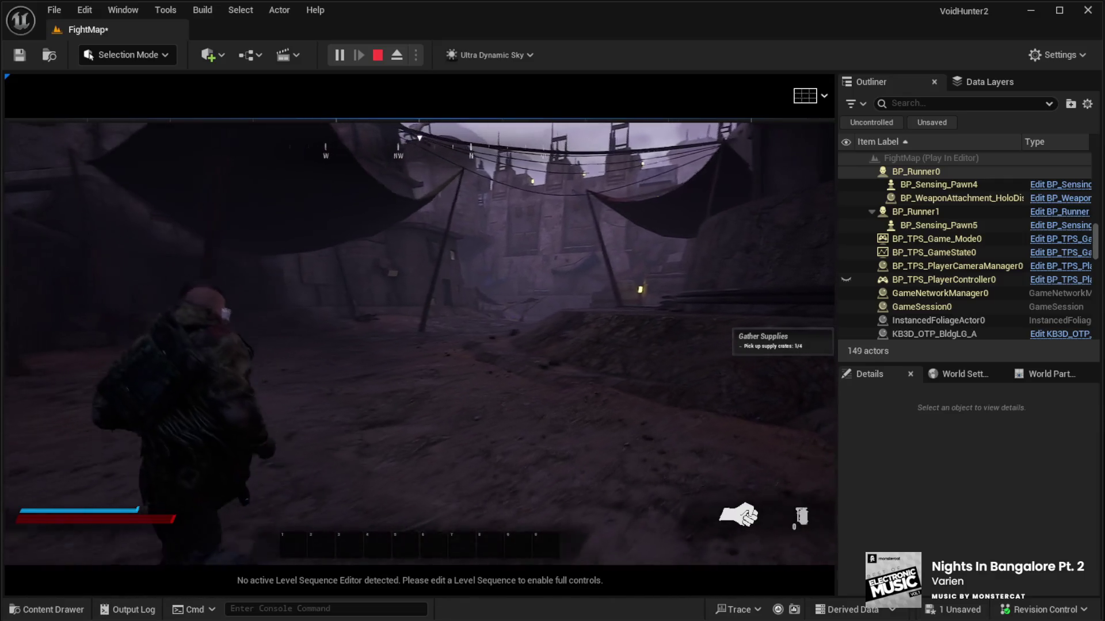
pyautogui.press('w')
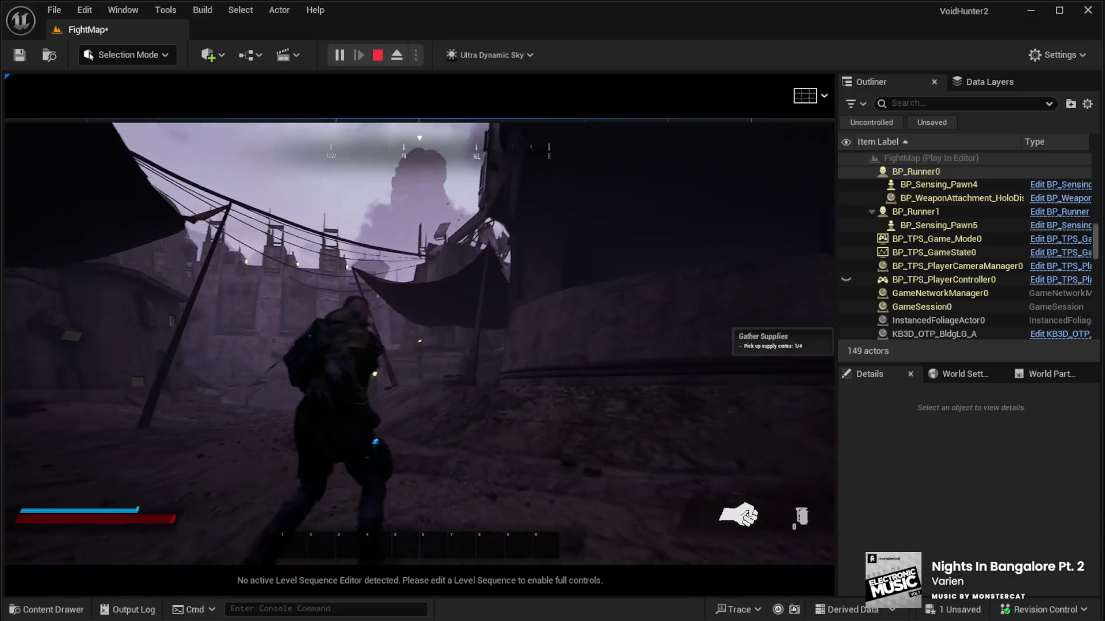
pyautogui.press('w')
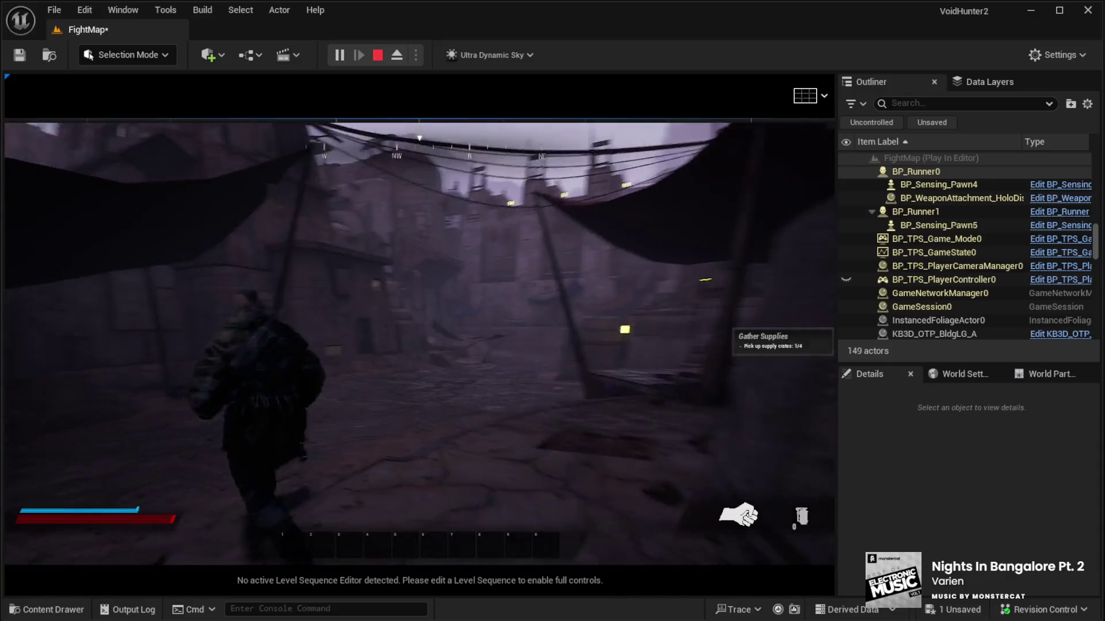
pyautogui.press('w')
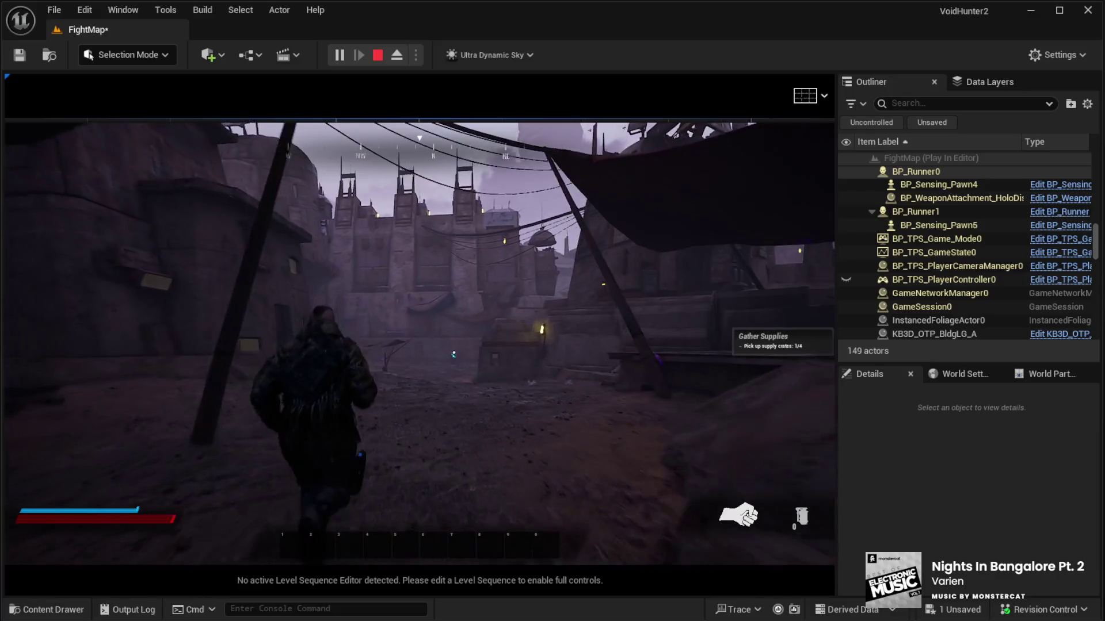
pyautogui.press('w')
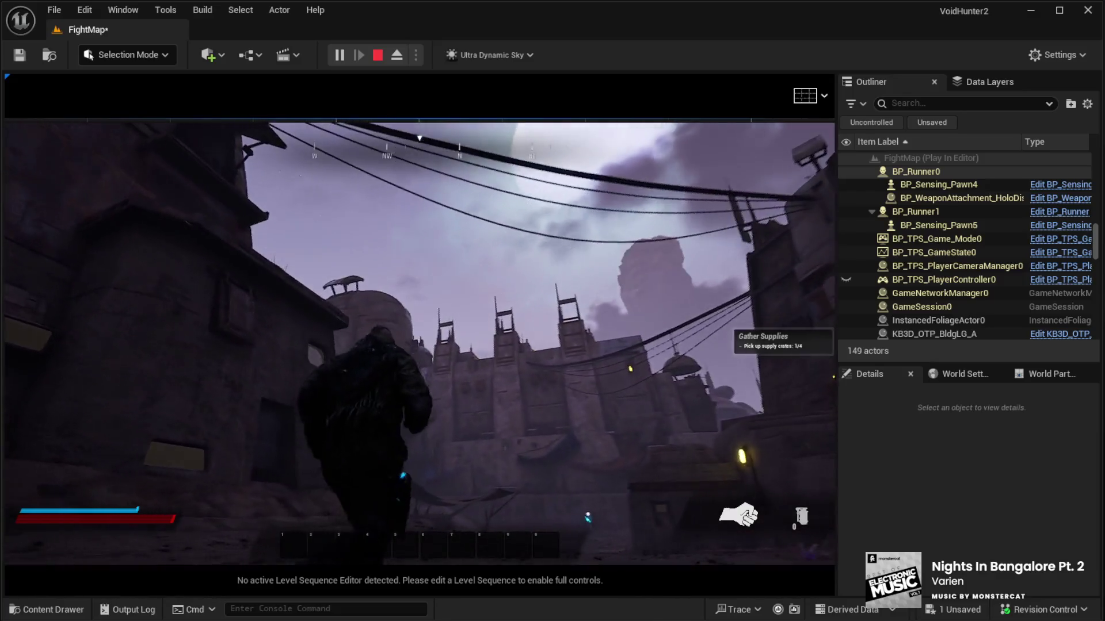
pyautogui.press('w')
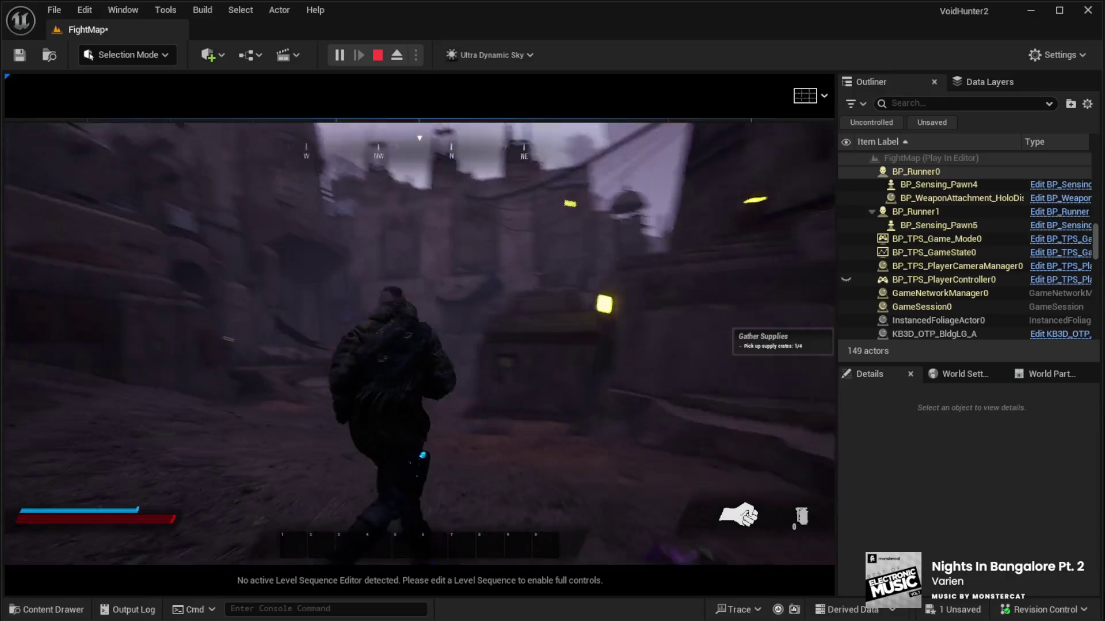
pyautogui.press('w')
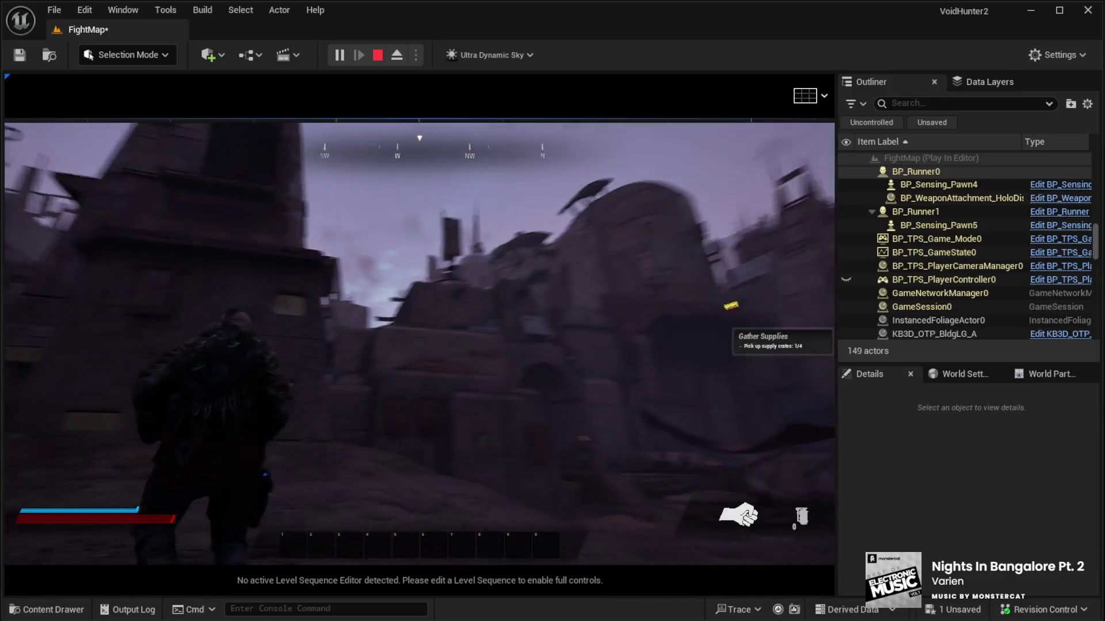
pyautogui.press('w')
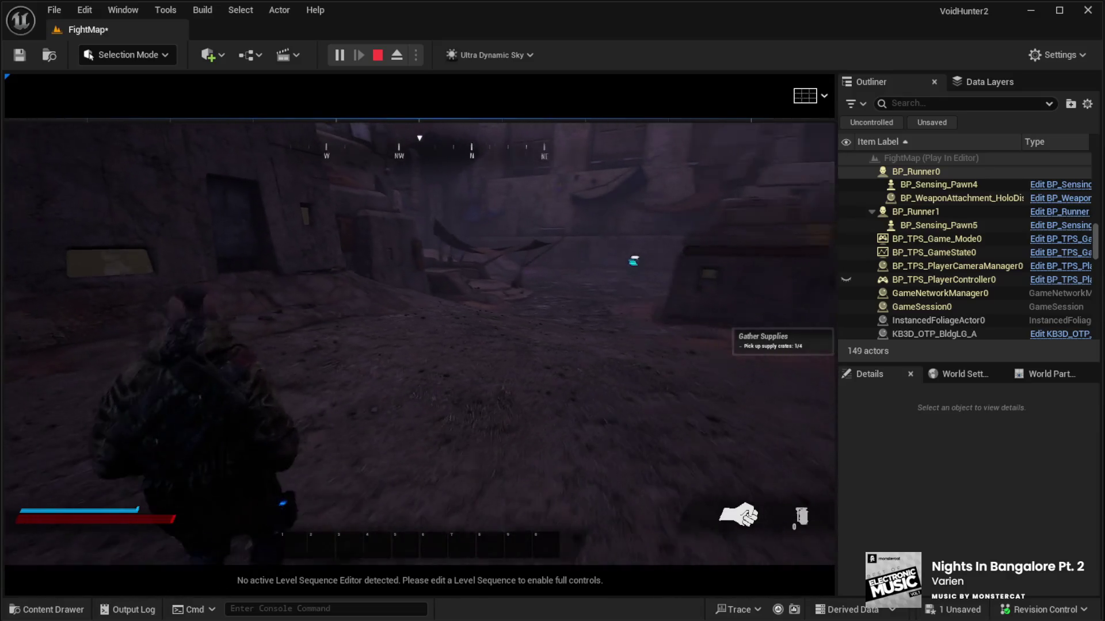
# End the play test, select the Landscape, and tilt the view up to the buildings.
pyautogui.press('Escape')
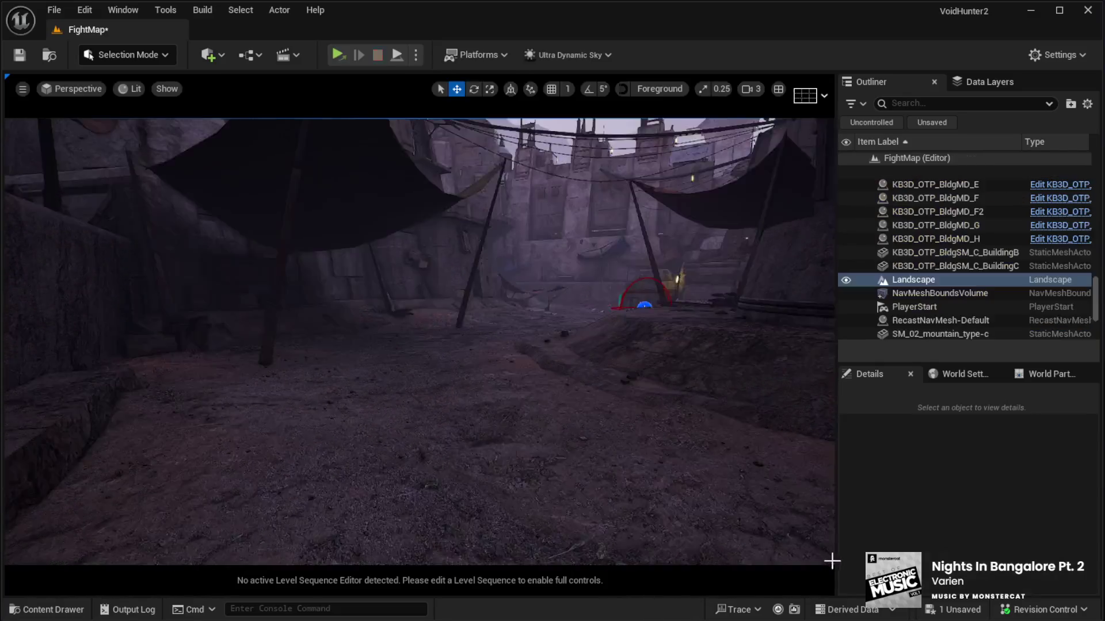
pyautogui.click(761, 528)
pyautogui.moveTo(554, 414); pyautogui.dragTo(544, 398)
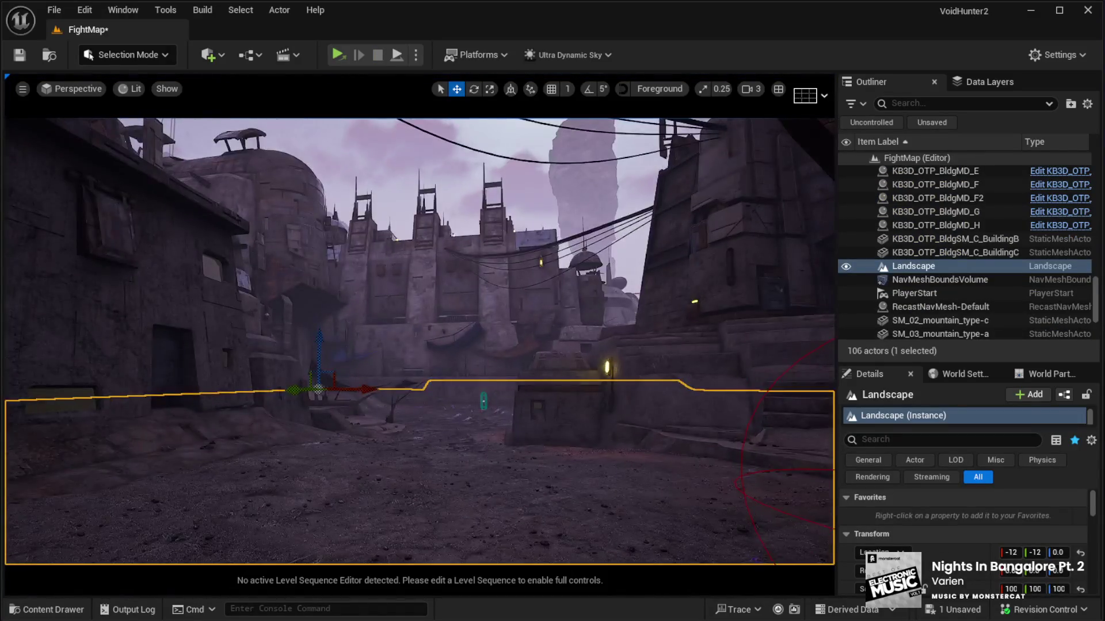
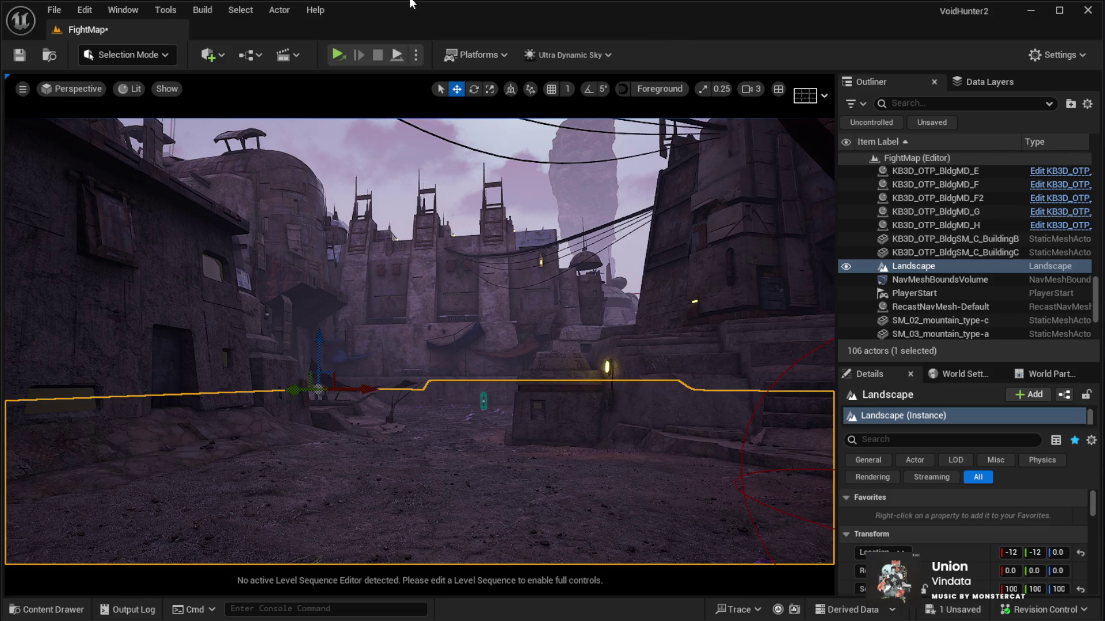
# Fly the camera down the dusk town's streets, past the tents, up to a building wall and its light.
pyautogui.press('w')
pyautogui.press('w')
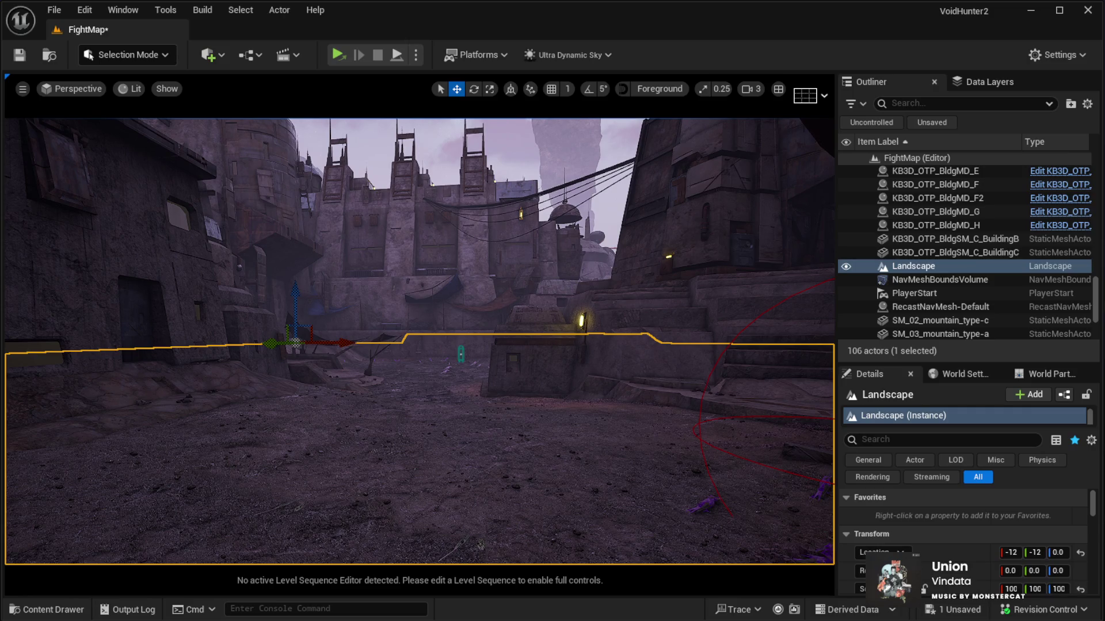
pyautogui.moveTo(232, 241); pyautogui.dragTo(271, 224)
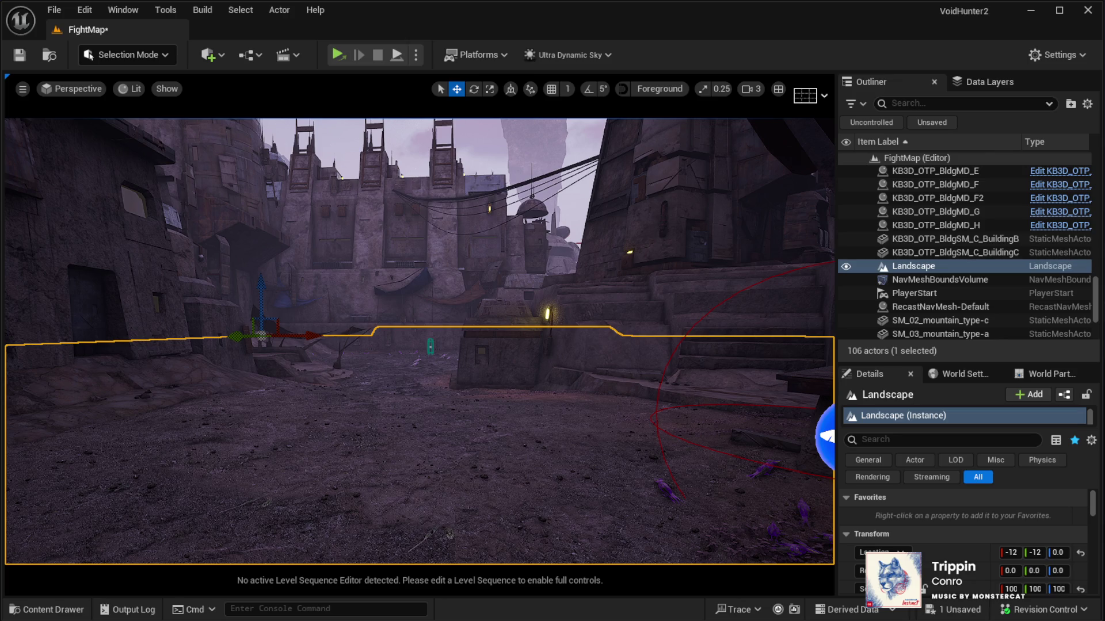
pyautogui.press('w')
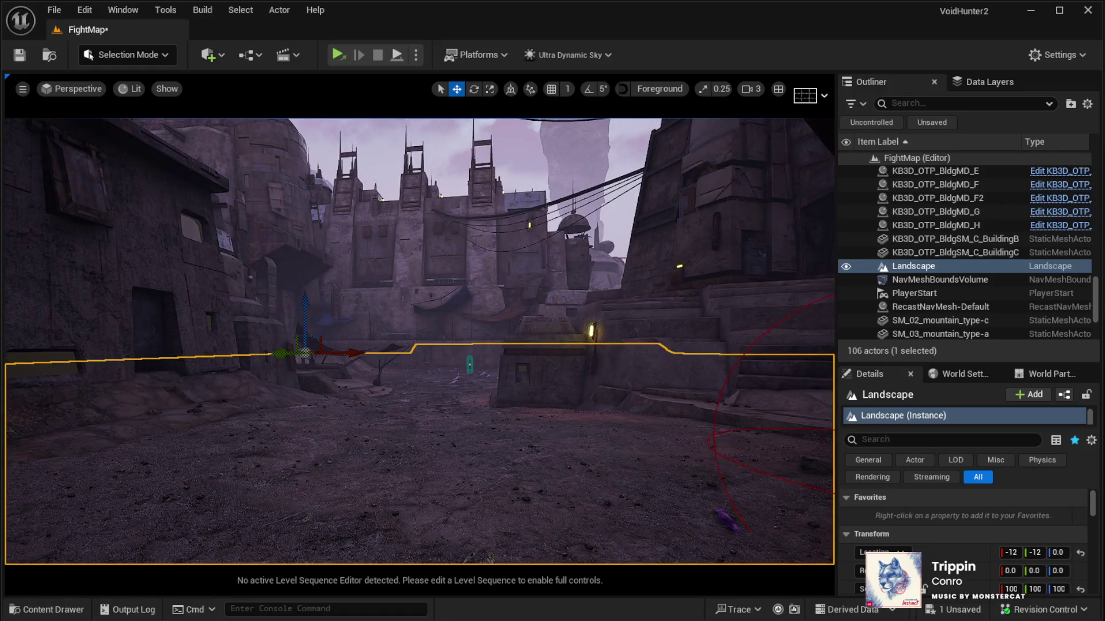
pyautogui.press('w')
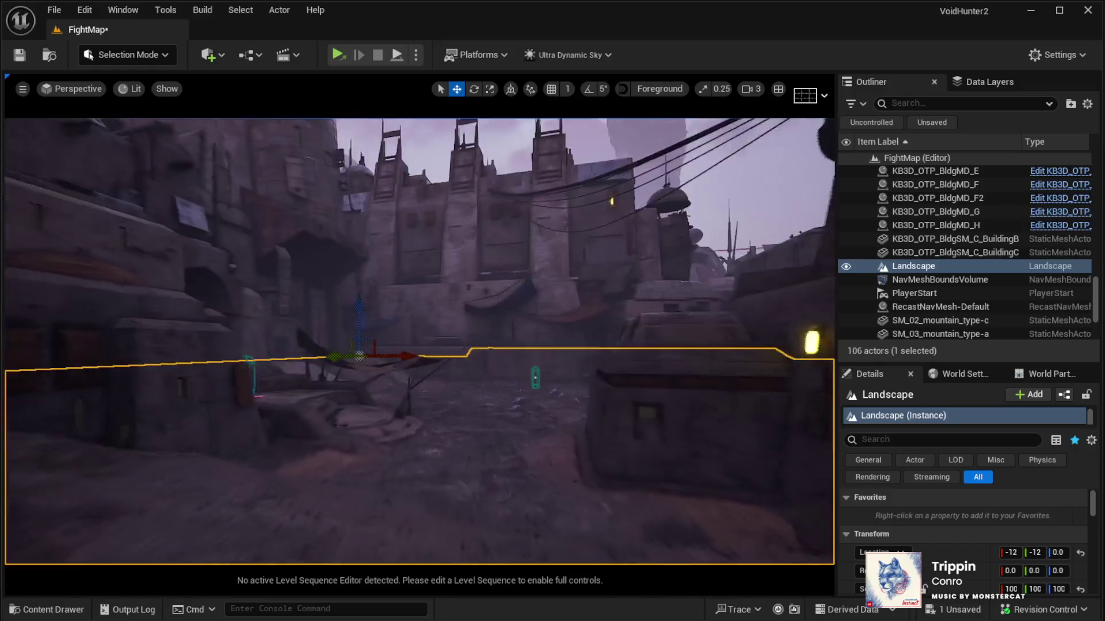
pyautogui.press('w')
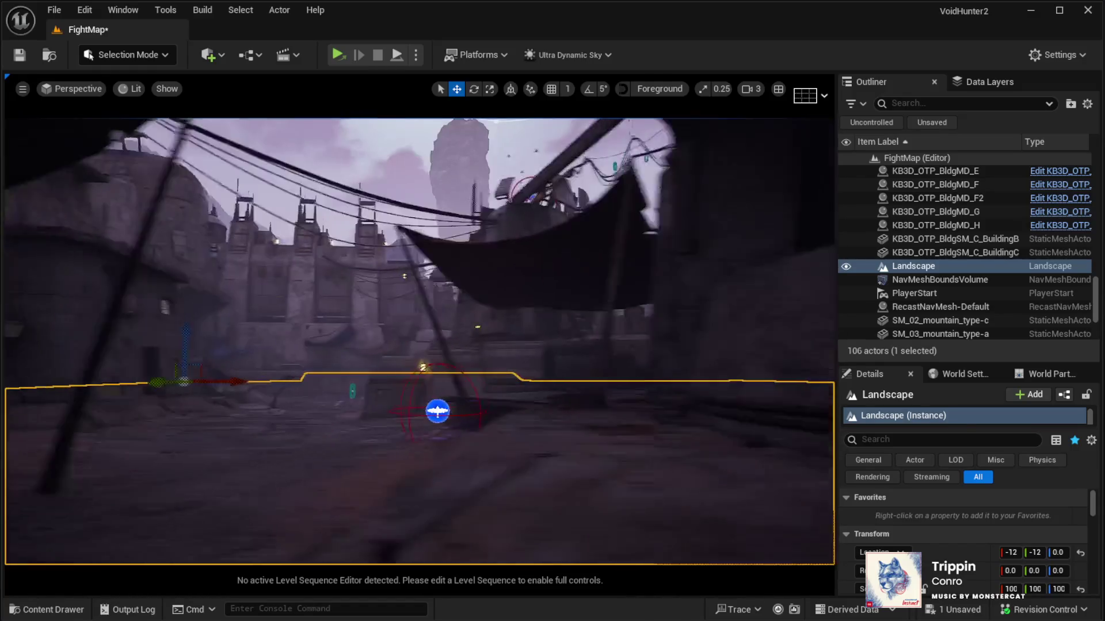
pyautogui.press('w')
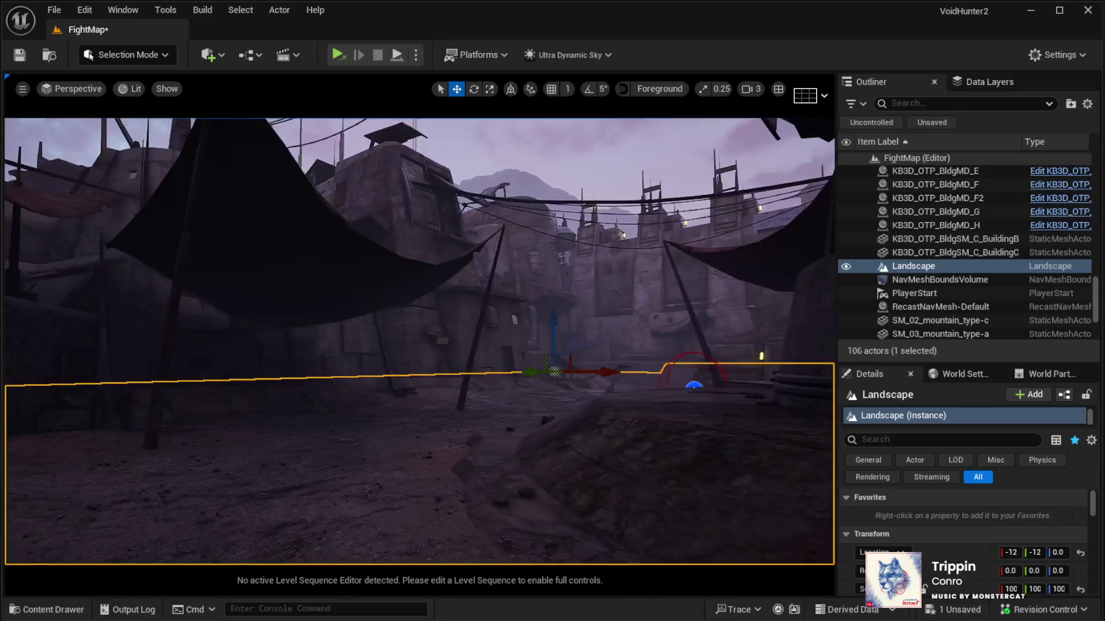
pyautogui.press('w')
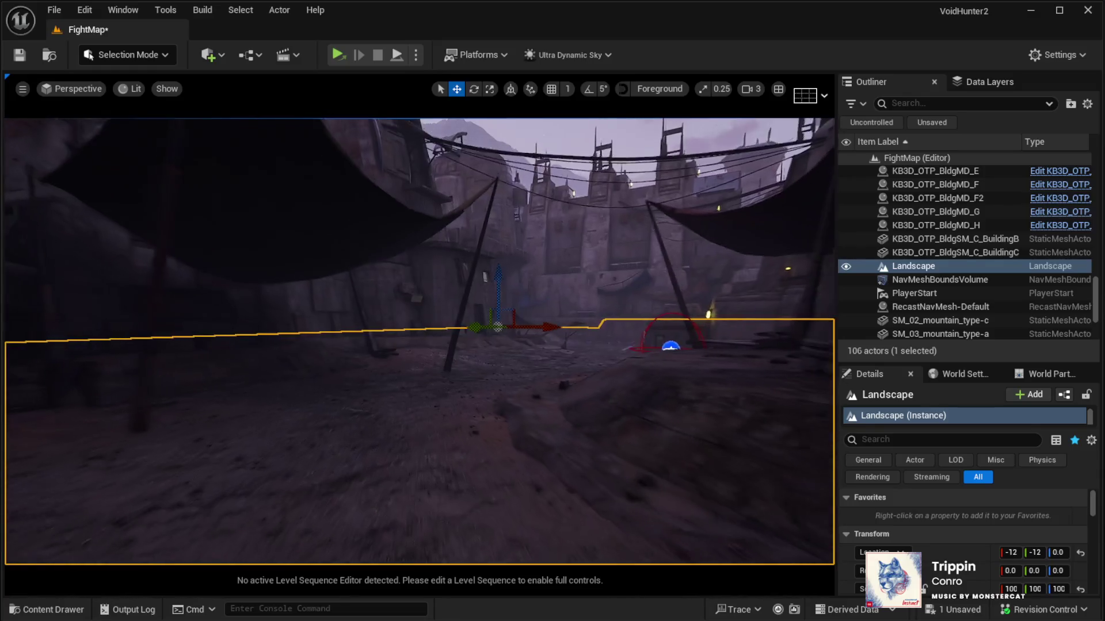
pyautogui.press('w')
pyautogui.press('w')
# Select the KB3D_OTP_BldgMD_F building and enlarge its Details panel.
pyautogui.press('s')
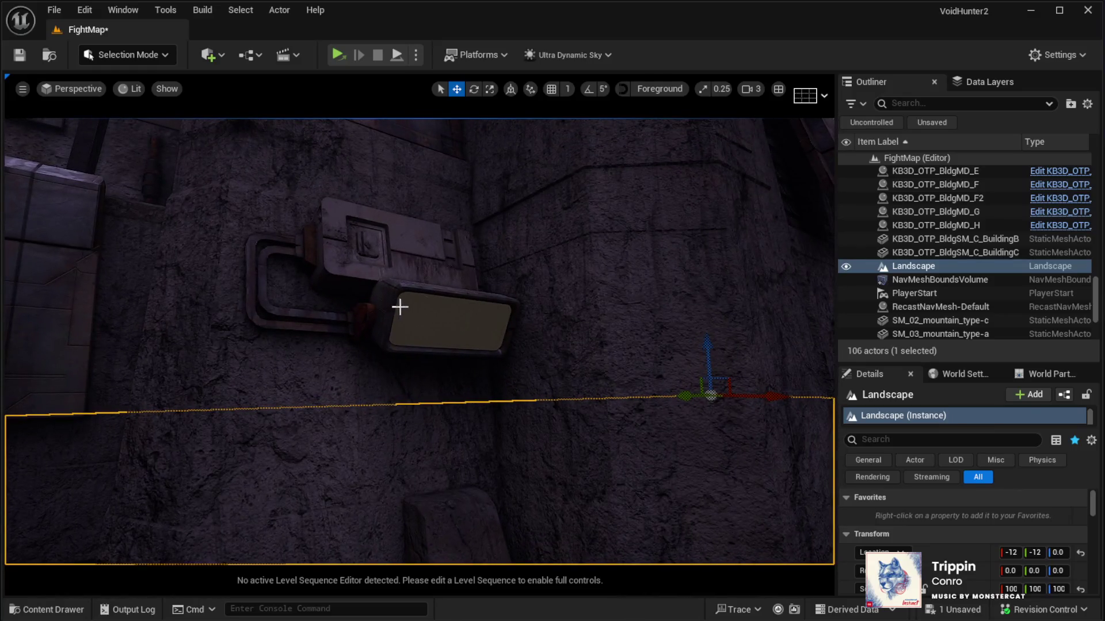
pyautogui.click(396, 308)
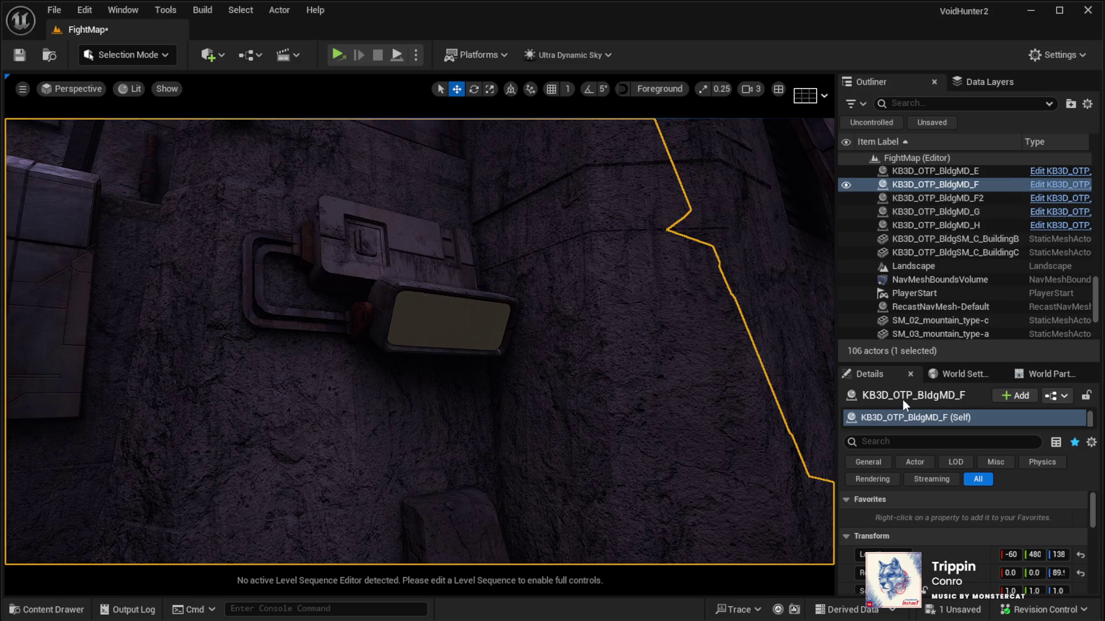
pyautogui.moveTo(894, 365); pyautogui.dragTo(889, 295)
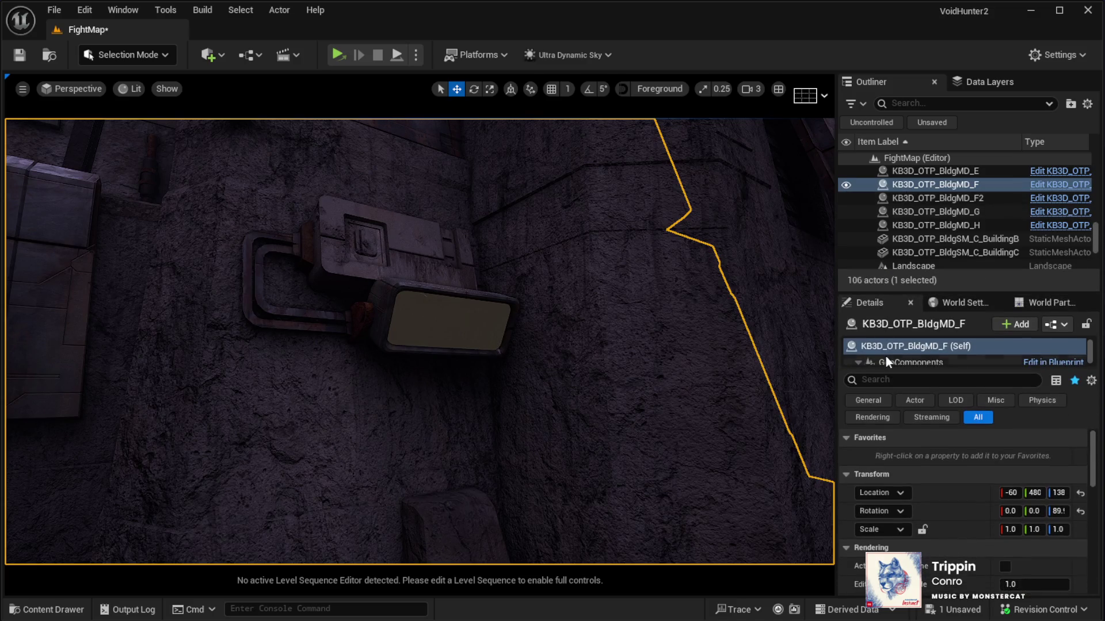
# Inspect its AntennaA and BuildingA components, reviewing BuildingA's material slots through Element 10.
pyautogui.moveTo(887, 368); pyautogui.dragTo(895, 415)
pyautogui.click(897, 379)
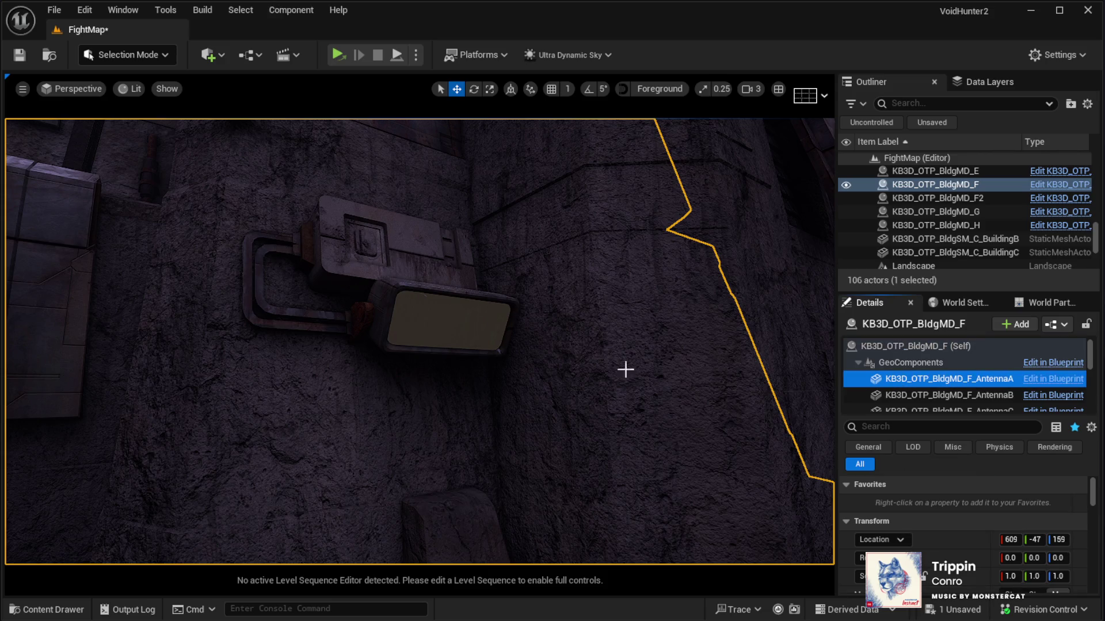
pyautogui.click(433, 337)
pyautogui.scroll(-1, 901, 502)
pyautogui.scroll(-5, 901, 502)
pyautogui.scroll(-8, 902, 502)
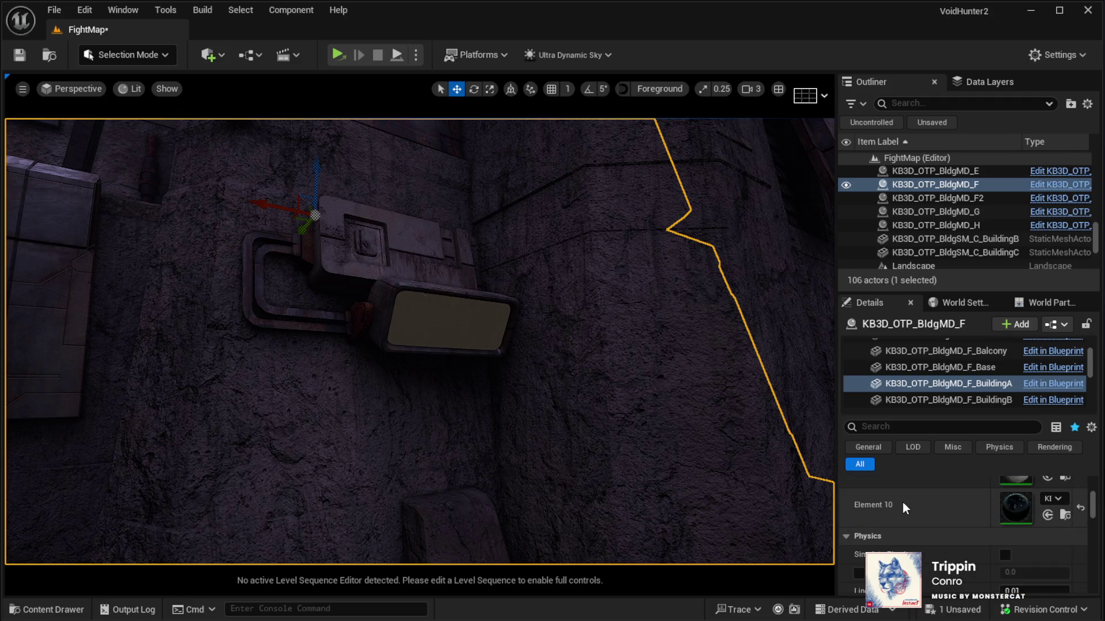
pyautogui.scroll(1, 902, 502)
pyautogui.scroll(-5, 600, 428)
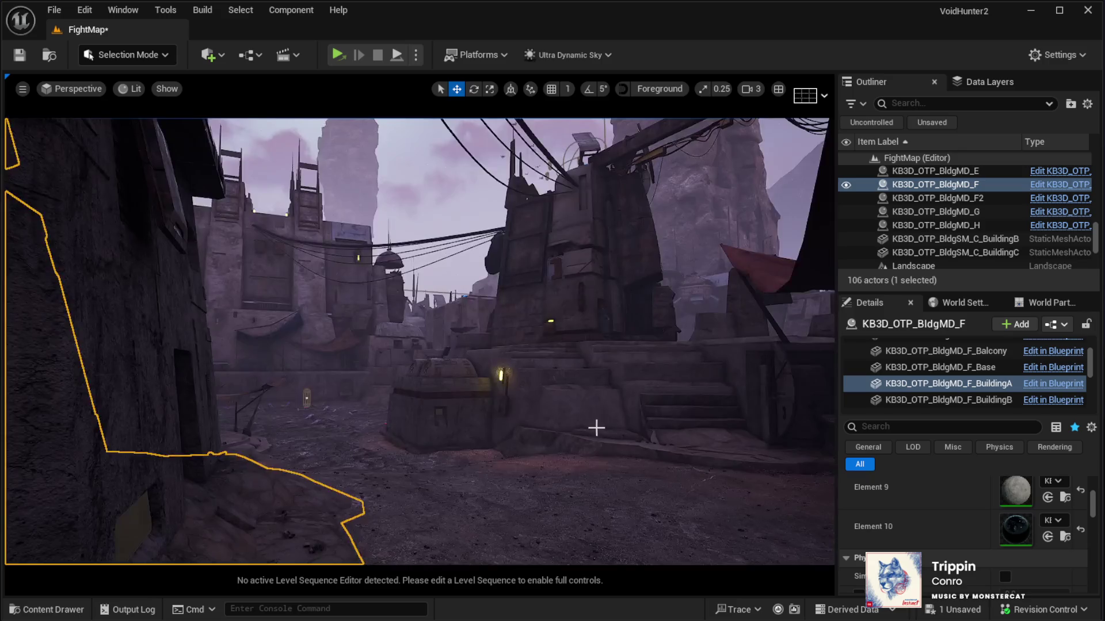
# Select KB3D_OTP_BldgMD_G and zoom in on its glowing wall lamp, then back out.
pyautogui.click(501, 376)
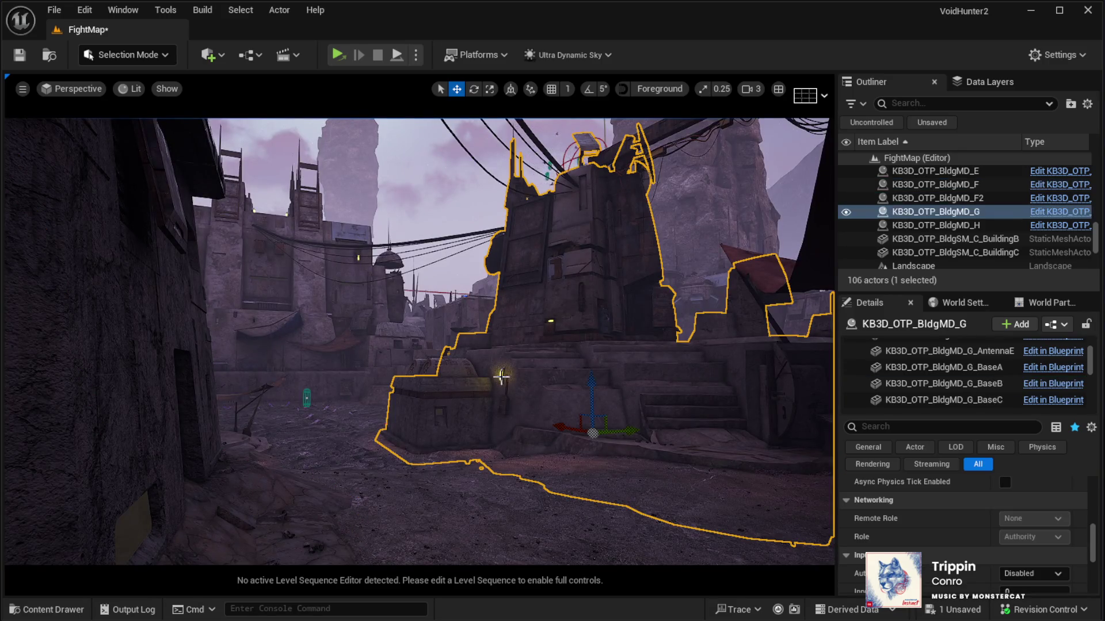
pyautogui.scroll(4, 501, 376)
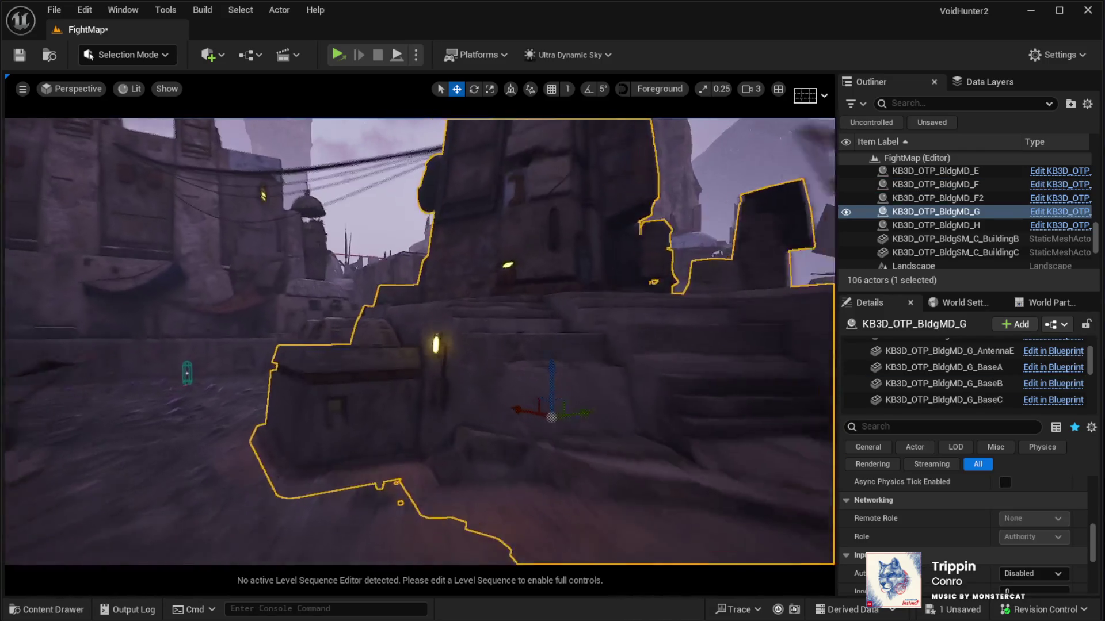
pyautogui.scroll(6, 501, 376)
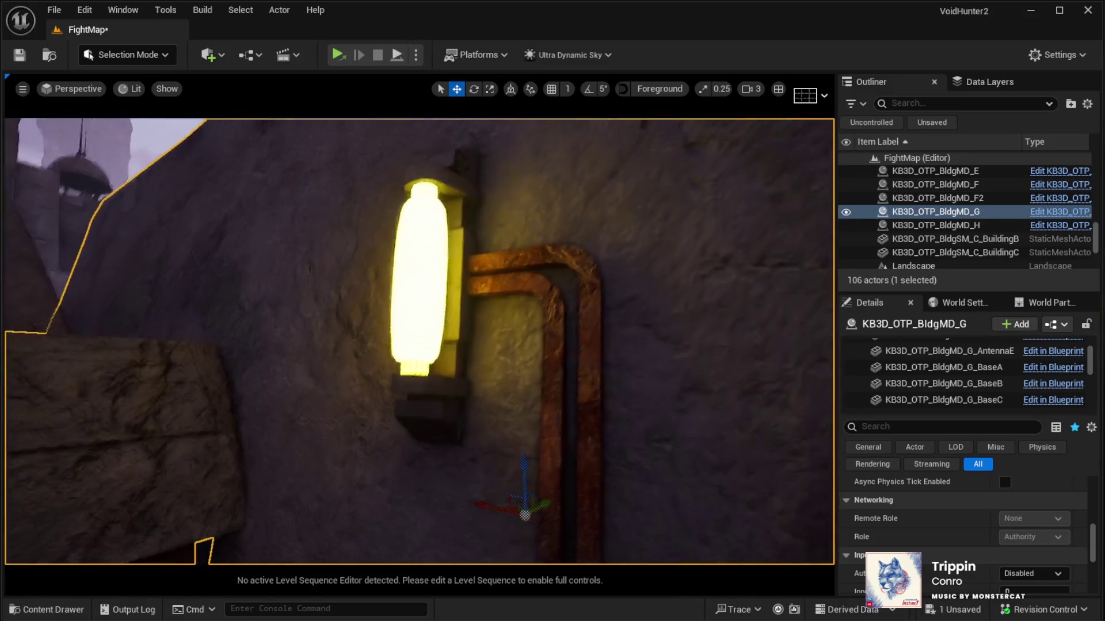
pyautogui.scroll(-8, 501, 376)
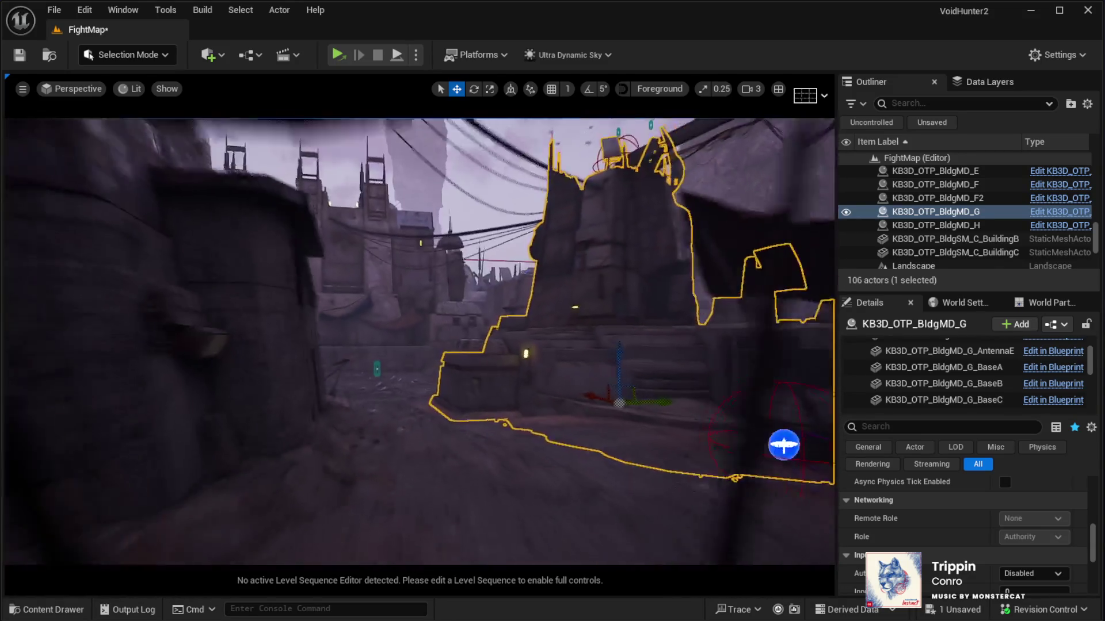
pyautogui.scroll(6, 501, 377)
pyautogui.scroll(-3, 501, 376)
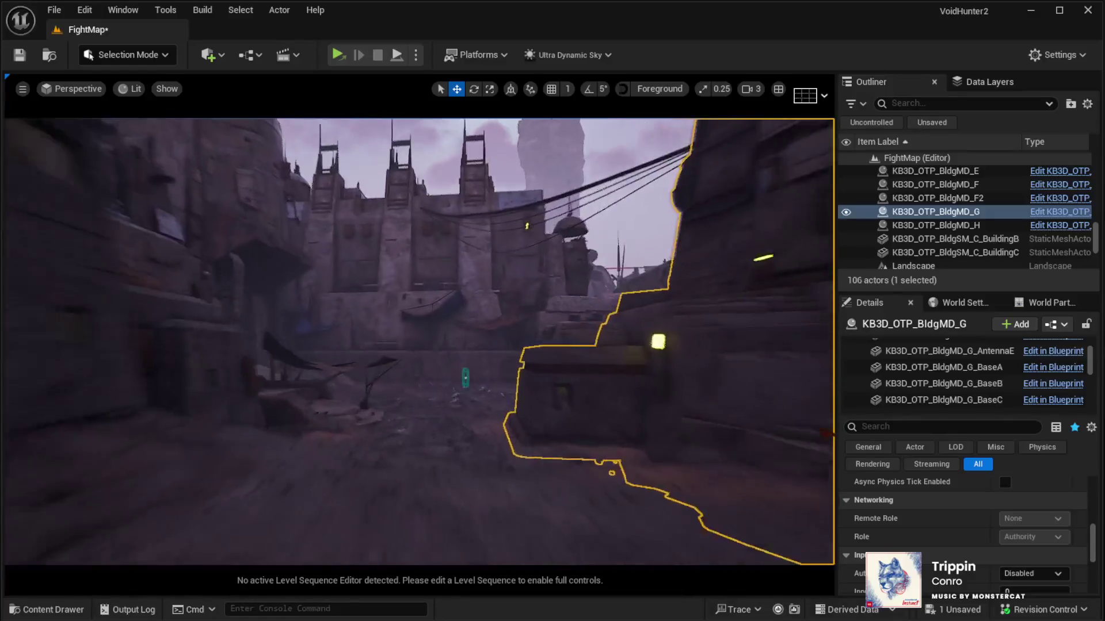
pyautogui.scroll(-5, 457, 409)
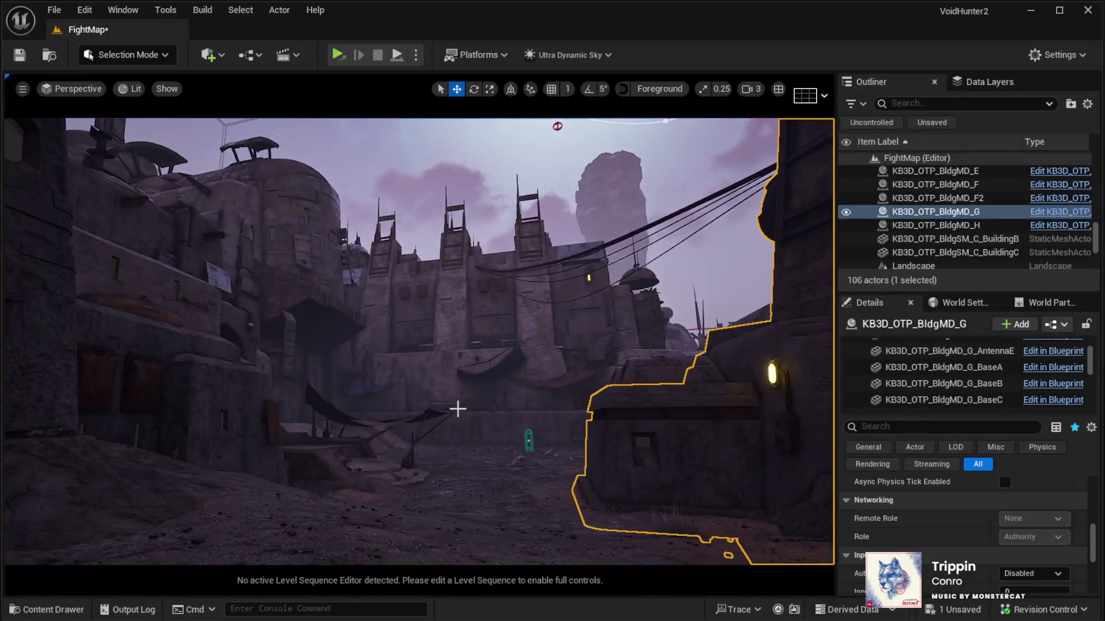